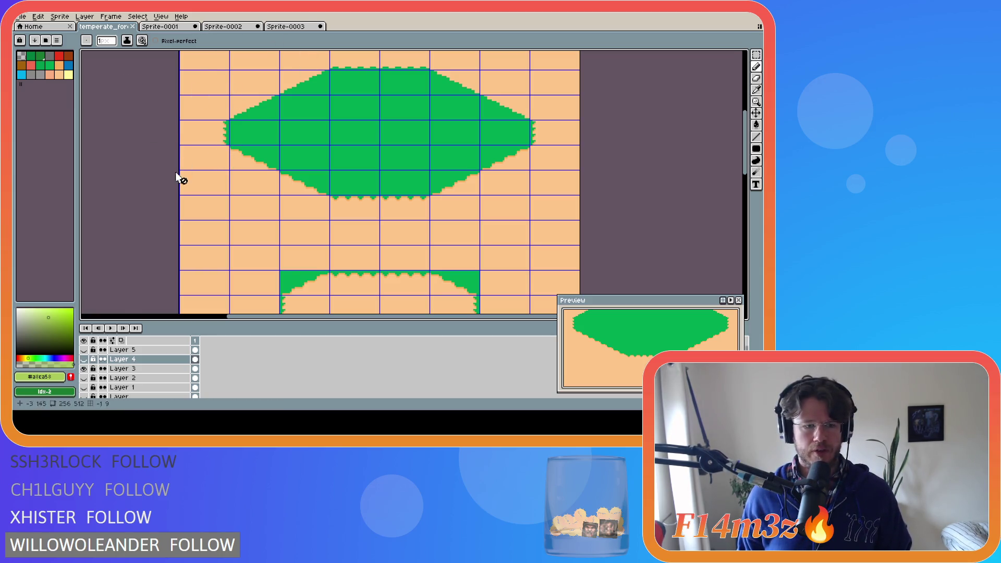
scroll(326, 181, "down", 2)
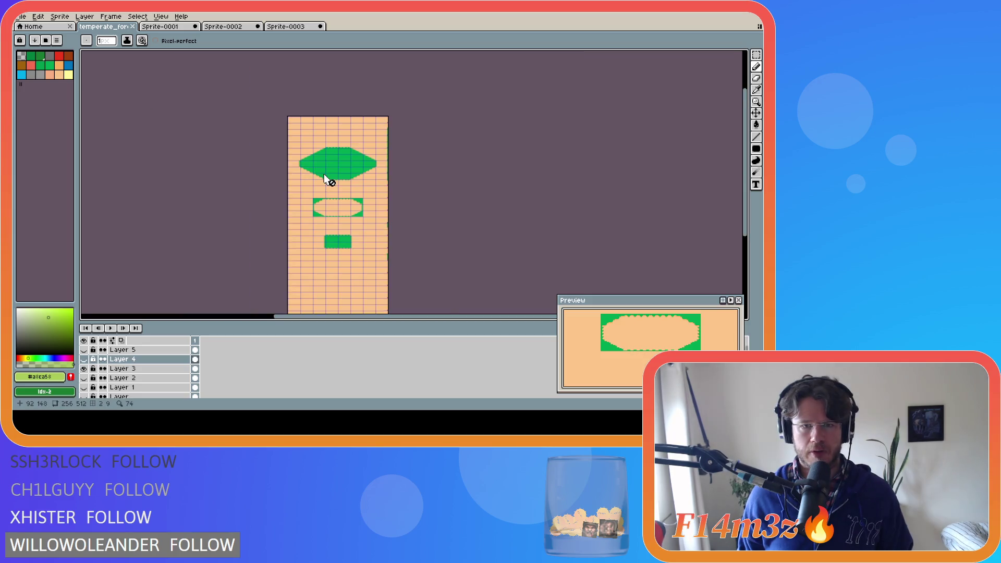
scroll(327, 181, "up", 1)
scroll(327, 180, "up", 1)
scroll(327, 180, "down", 1)
scroll(327, 180, "up", 1)
scroll(327, 180, "down", 1)
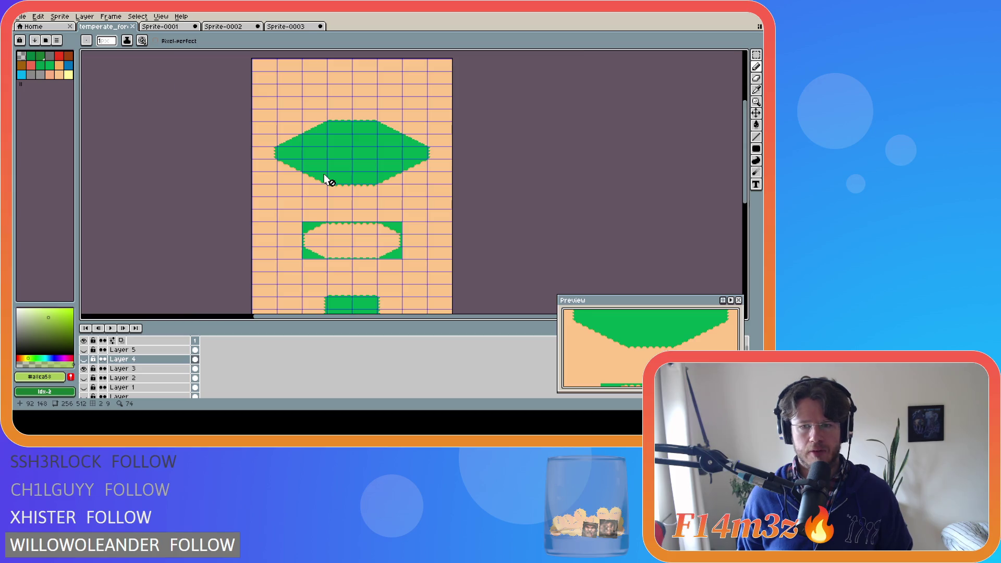
scroll(327, 180, "down", 1)
scroll(327, 180, "up", 1)
scroll(327, 180, "up", 1)
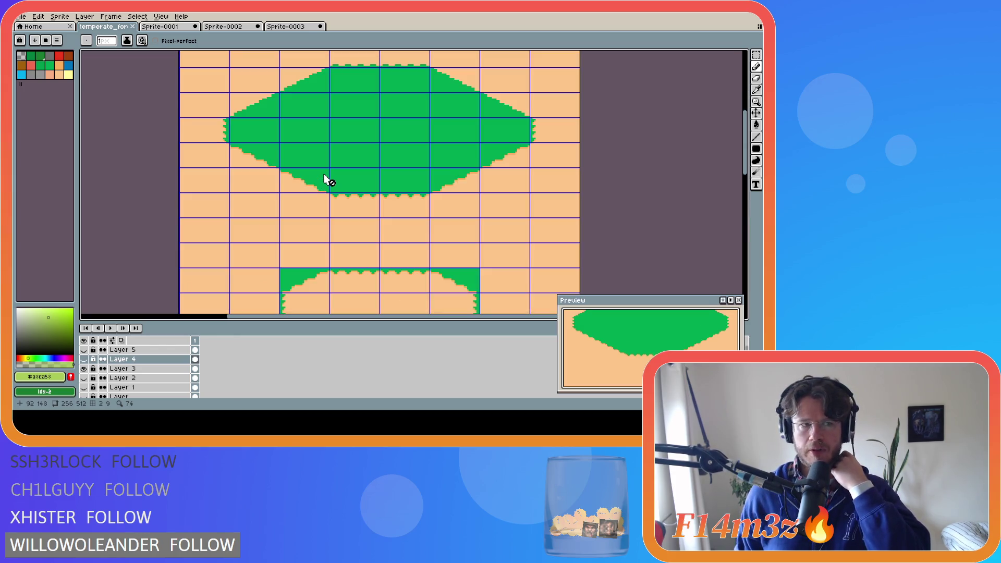
Step: Load a larger multi-colour preset palette from the palette options
left_click(58, 40)
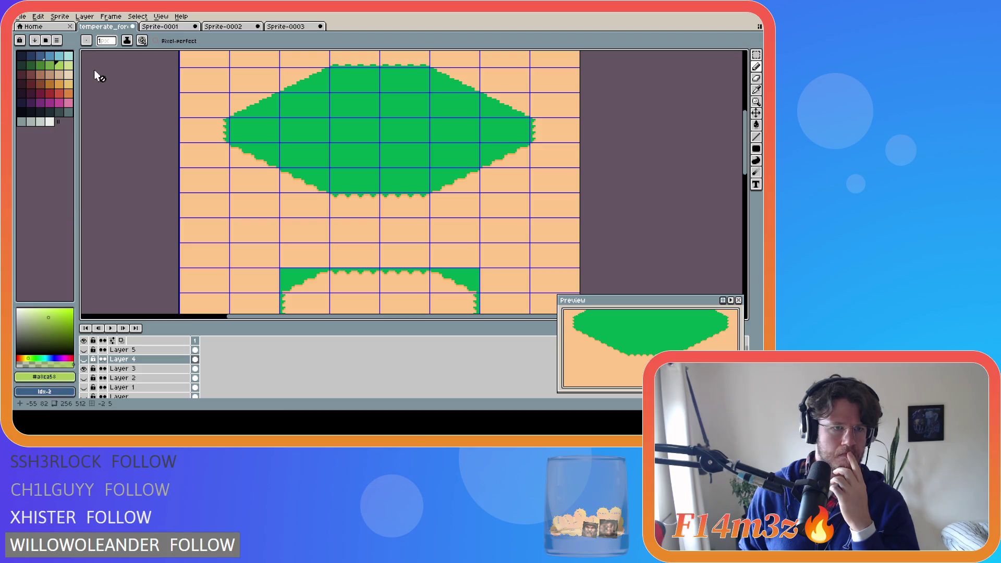
scroll(111, 140, "down", 2)
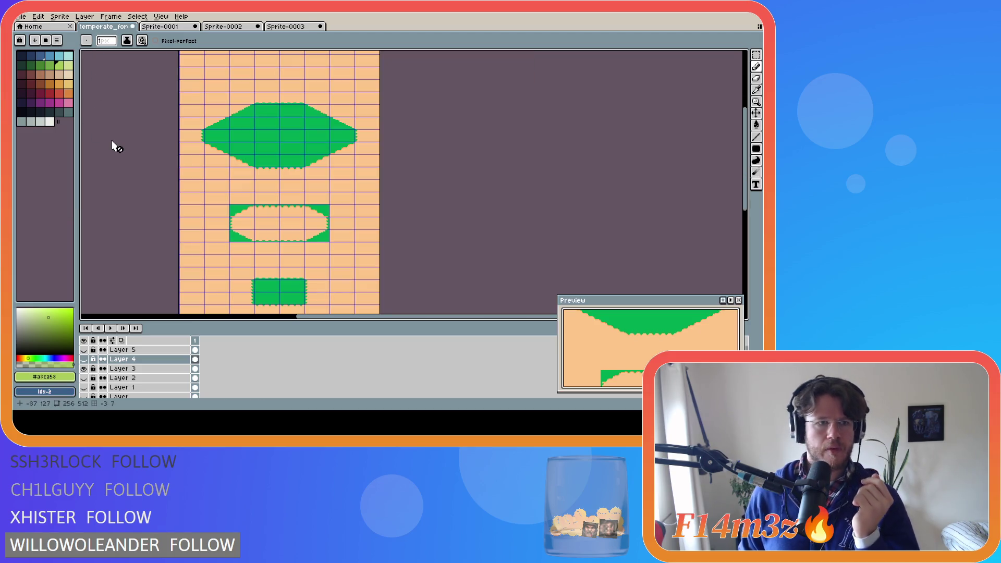
Step: On Layer 3, bucket-fill the top grass shape with pale green
left_click(67, 64)
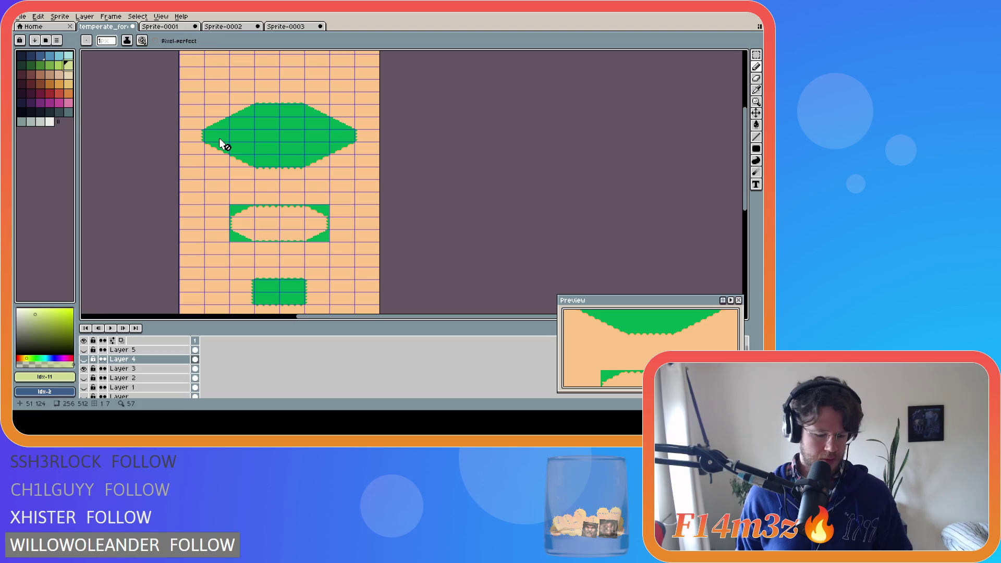
key("g")
left_click(125, 368)
left_click(287, 139)
scroll(282, 143, "up", 1)
scroll(281, 143, "down", 1)
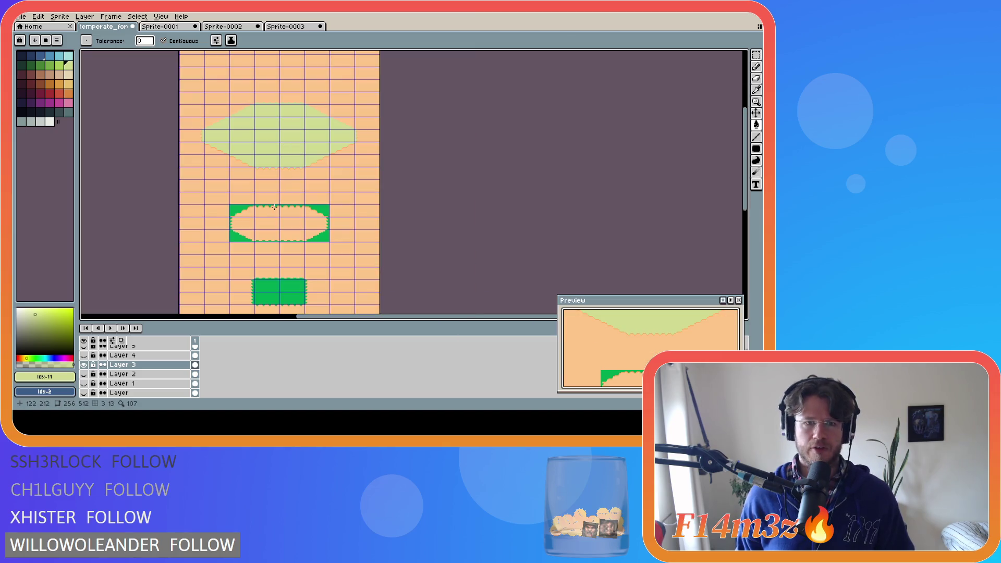
Step: Fill the sand background light beige, undoing a darker tan attempt
left_click(72, 81)
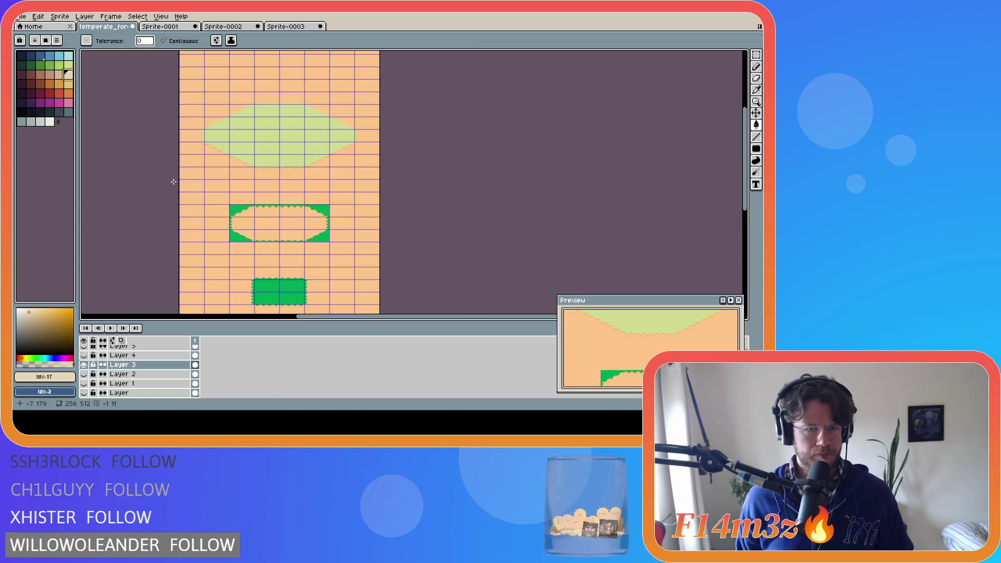
left_click(194, 184)
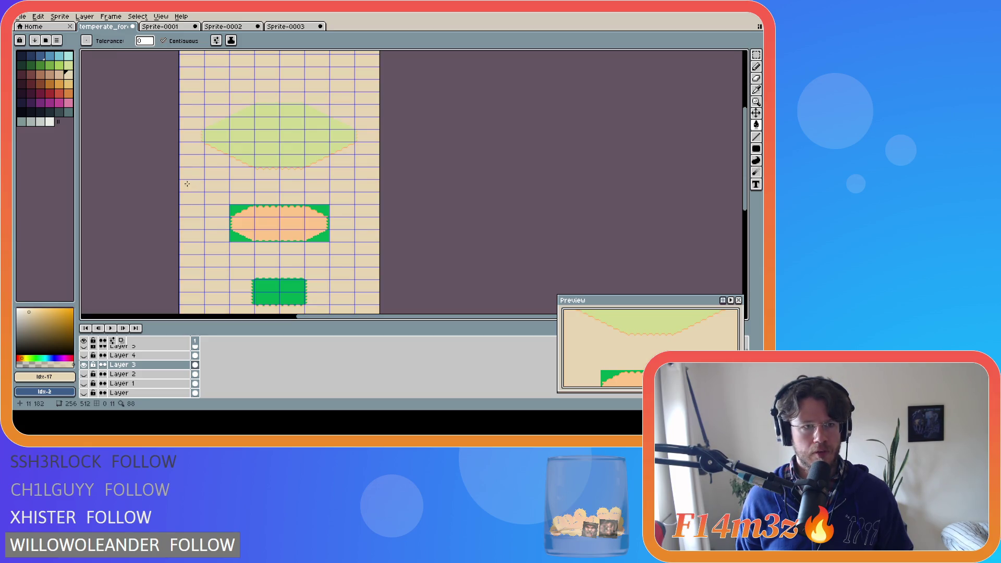
key("bracketleft")
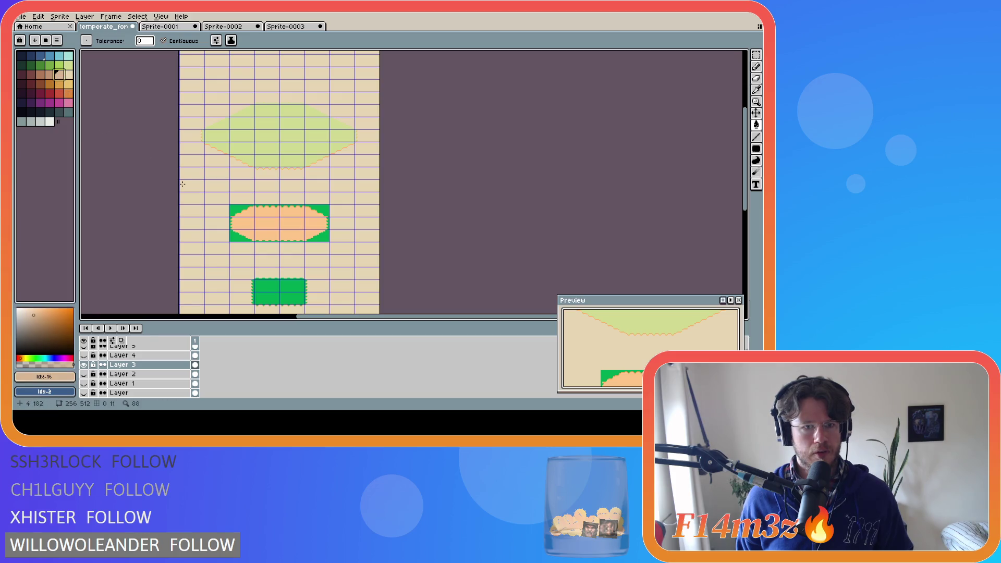
left_click(182, 184)
key("ctrl+z")
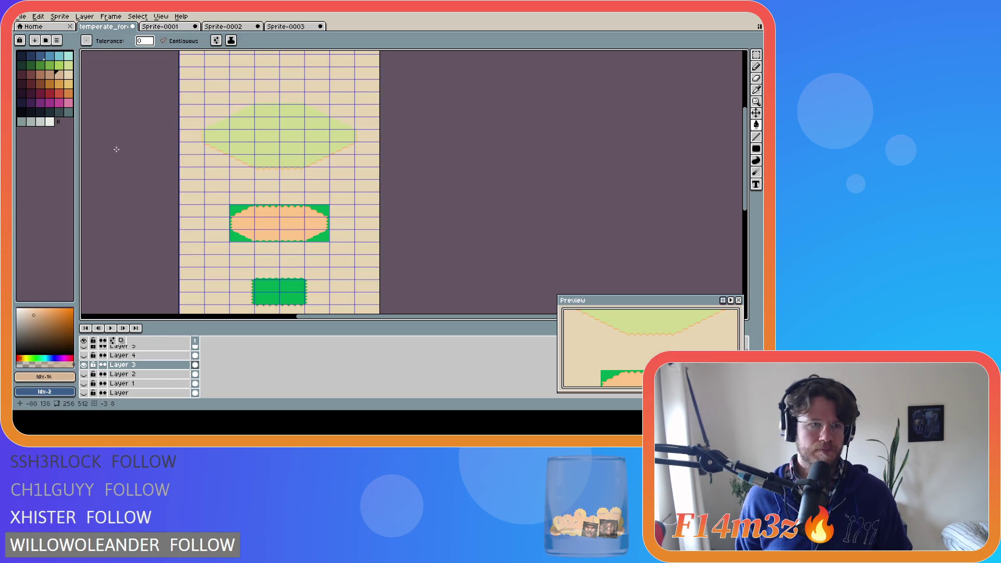
Step: Compare palette greens and settle on the brighter mid-green for the grass
left_click(59, 66)
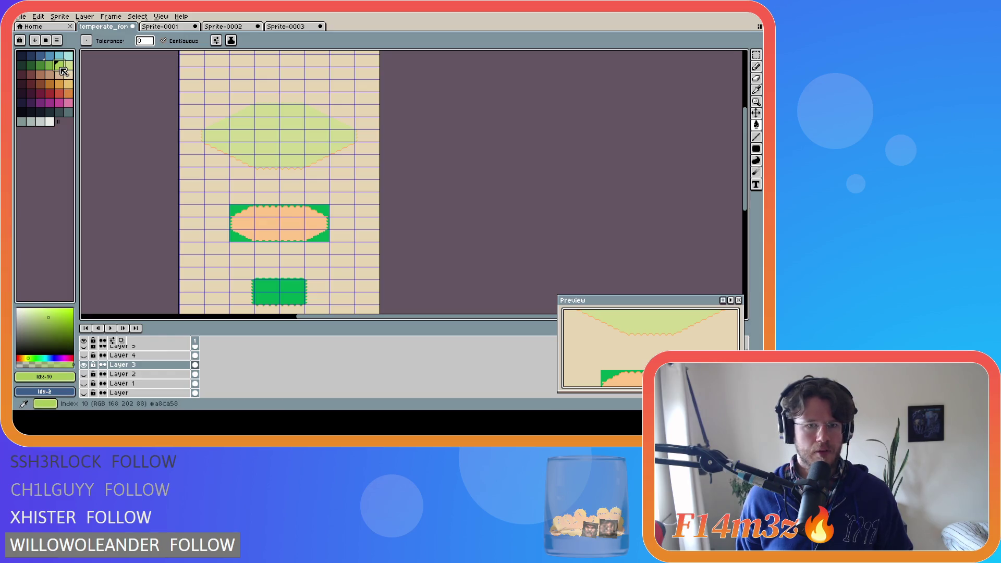
left_click(69, 66)
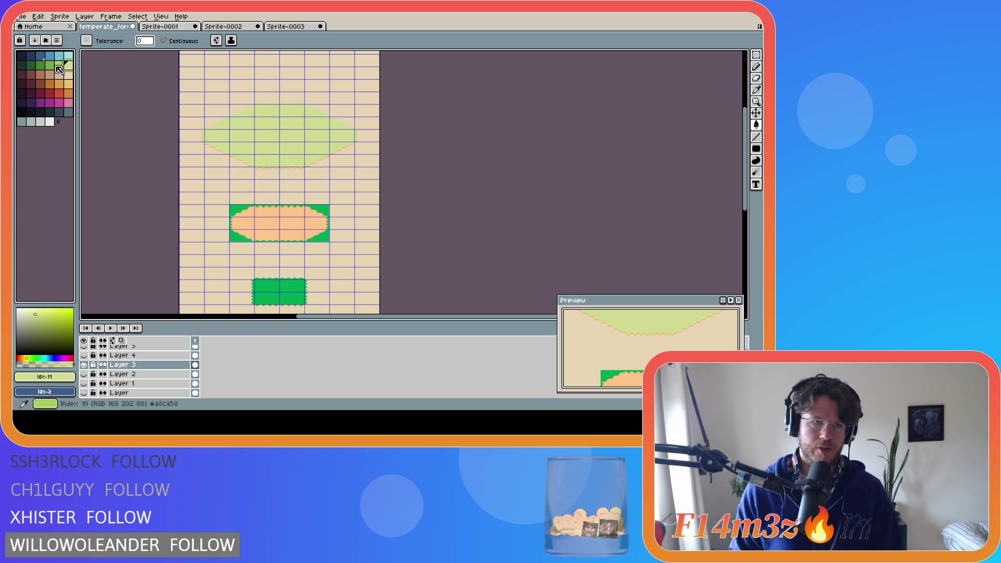
left_click(53, 67)
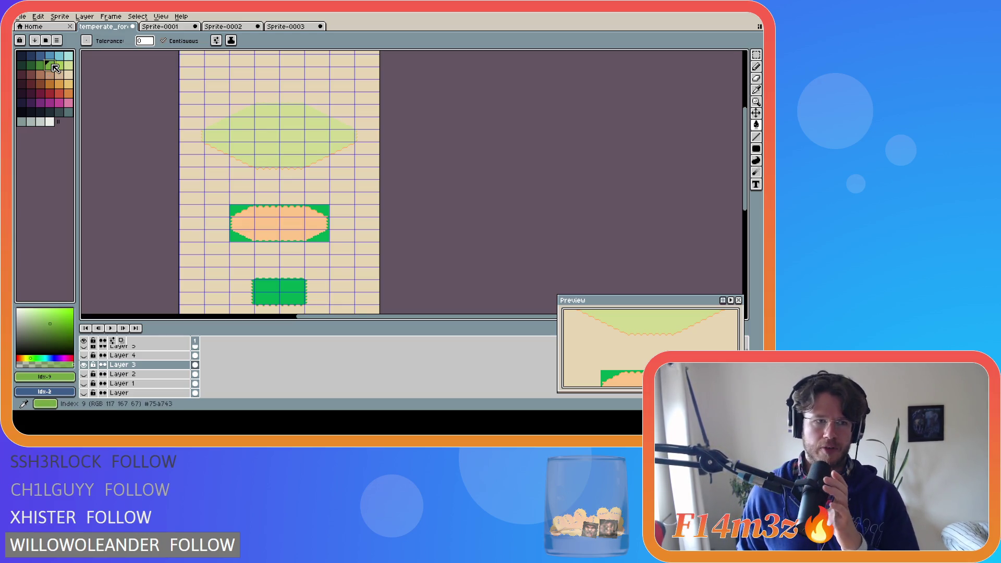
left_click(61, 66)
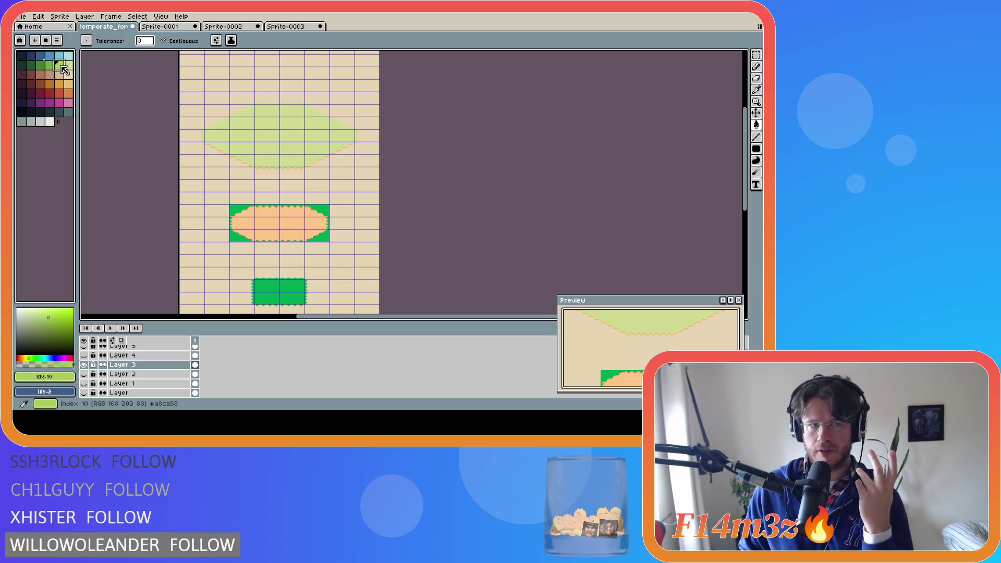
left_click(68, 67)
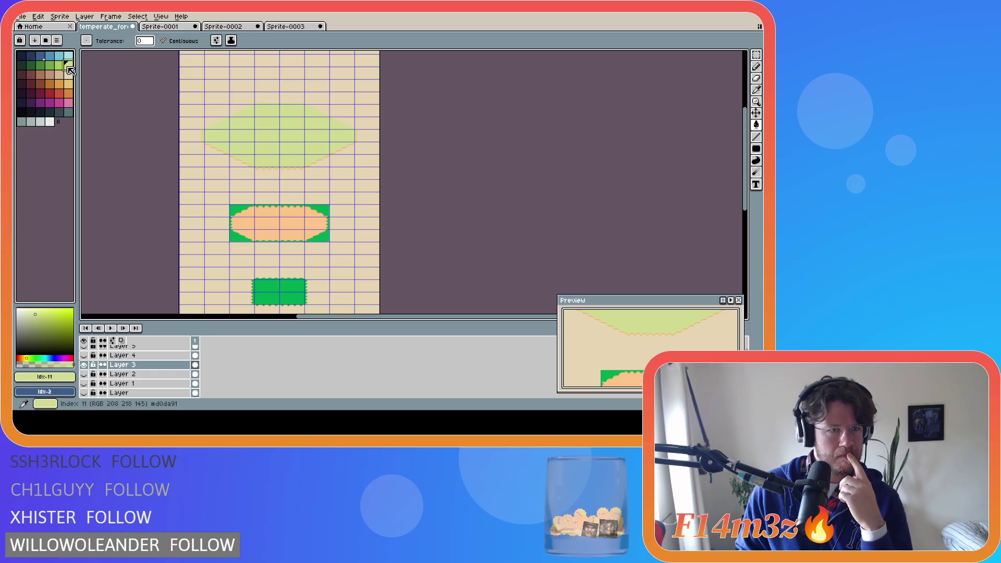
left_click(58, 67)
Step: Fill the top shape, oval border and bottom rectangle with the brighter green (index 10)
left_click(251, 141)
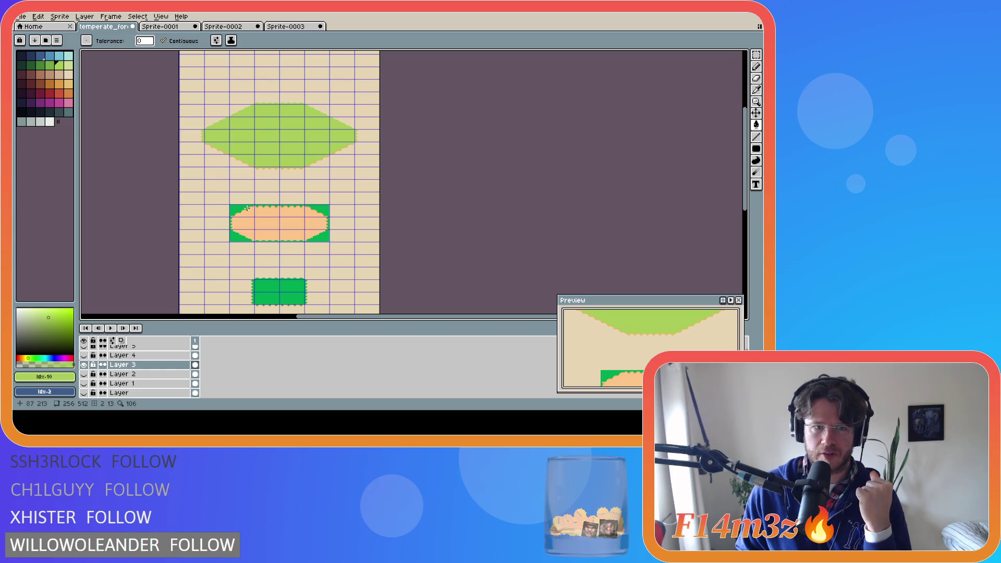
left_click(279, 240)
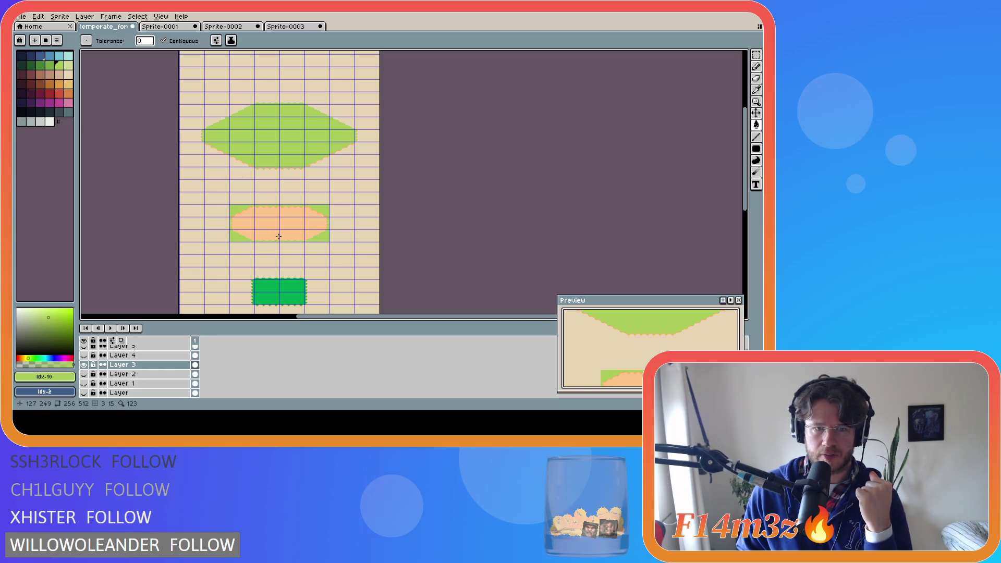
left_click(278, 291)
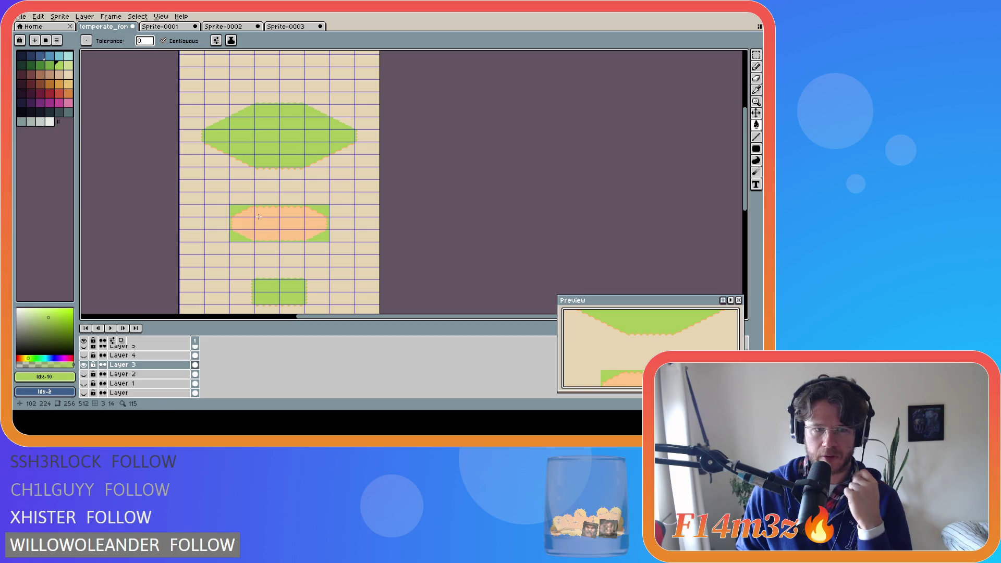
Step: Fill the oval's peach interior with beige sand (index 17), then pick tan for touch-ups
left_click(70, 79)
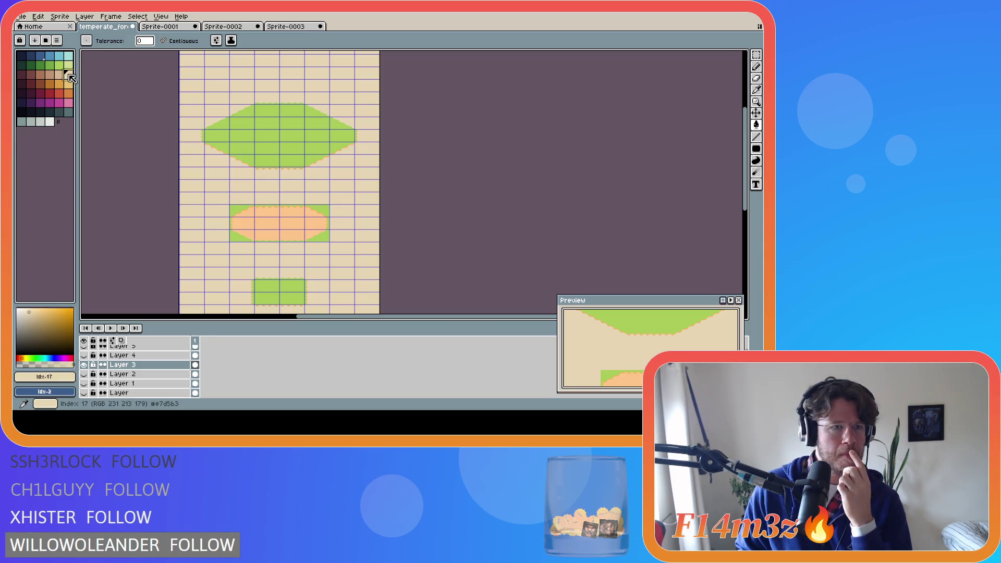
left_click(269, 224)
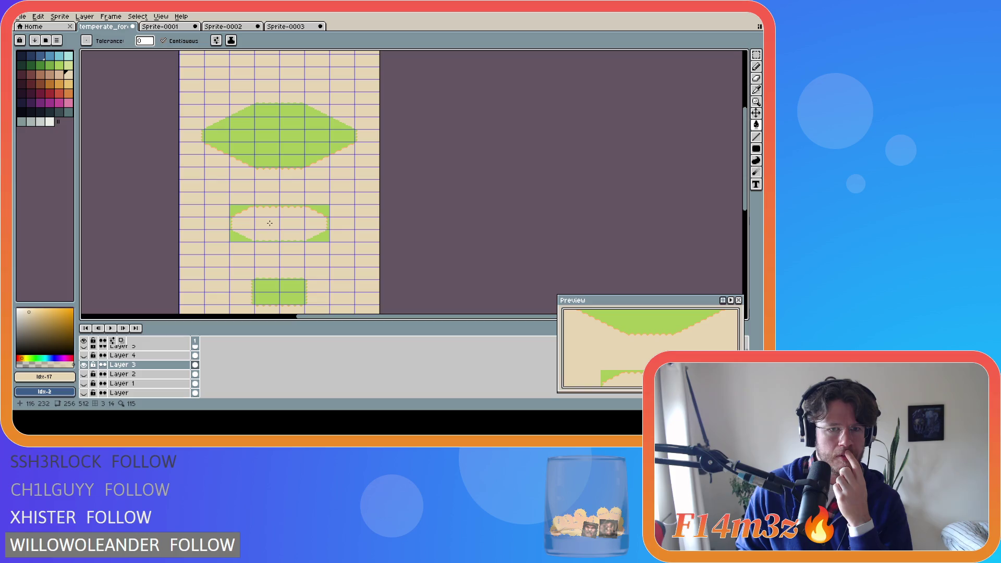
scroll(229, 157, "up", 2)
scroll(226, 154, "down", 2)
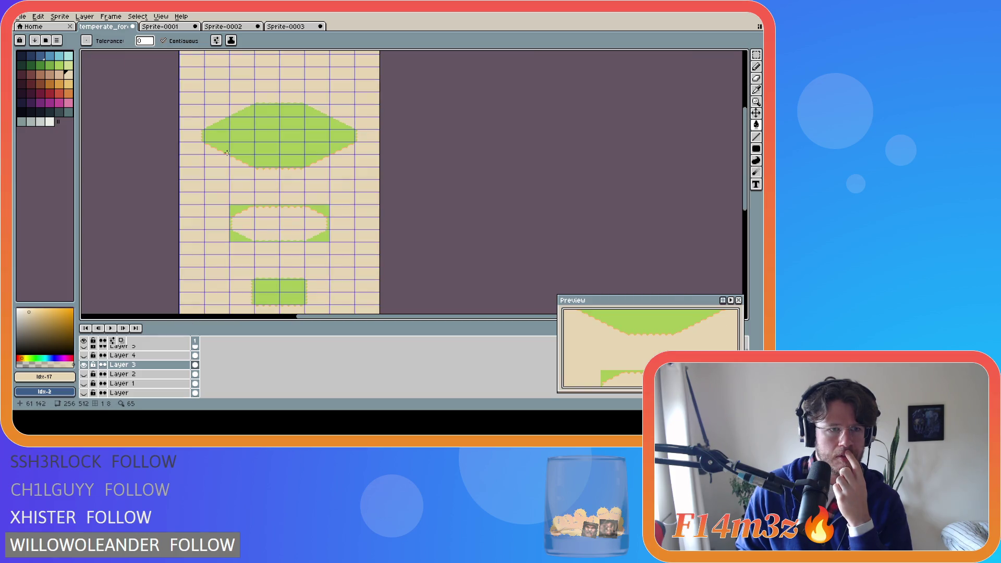
left_click(58, 78)
scroll(215, 149, "up", 3)
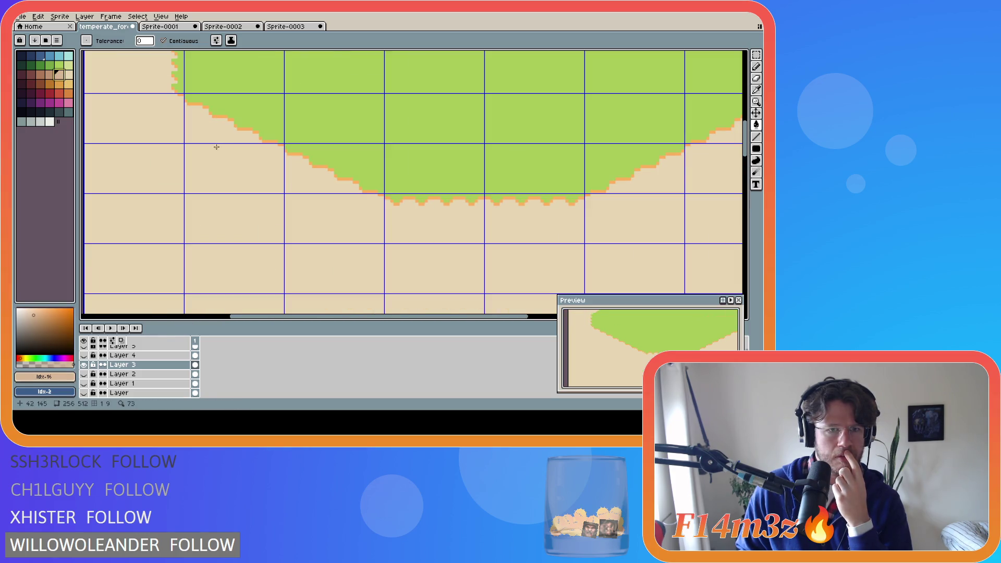
Step: Repaint orange pixels along the grass border, undoing two stray tan fills
left_click_drag(213, 115, 226, 117)
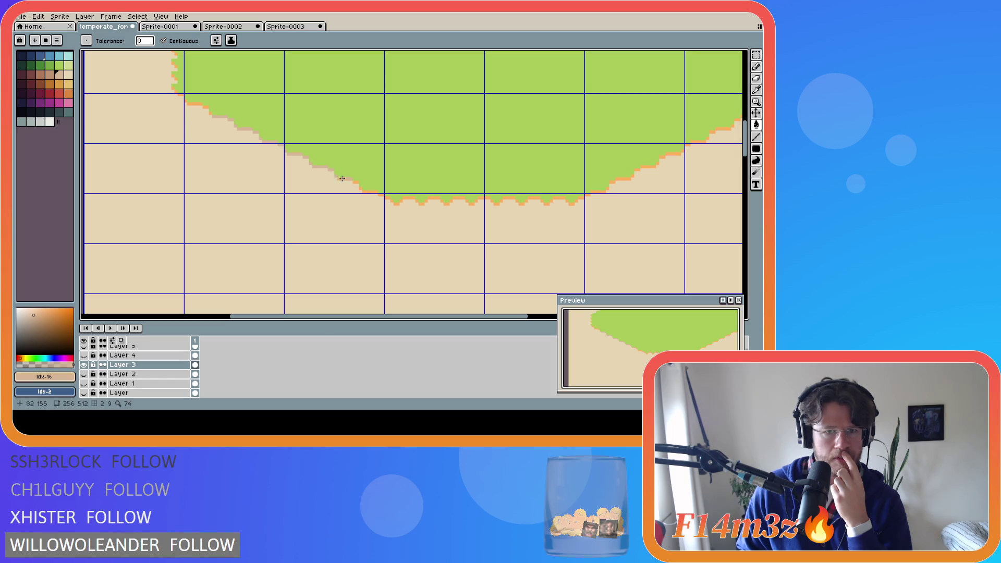
left_click(368, 191)
key("ctrl+z")
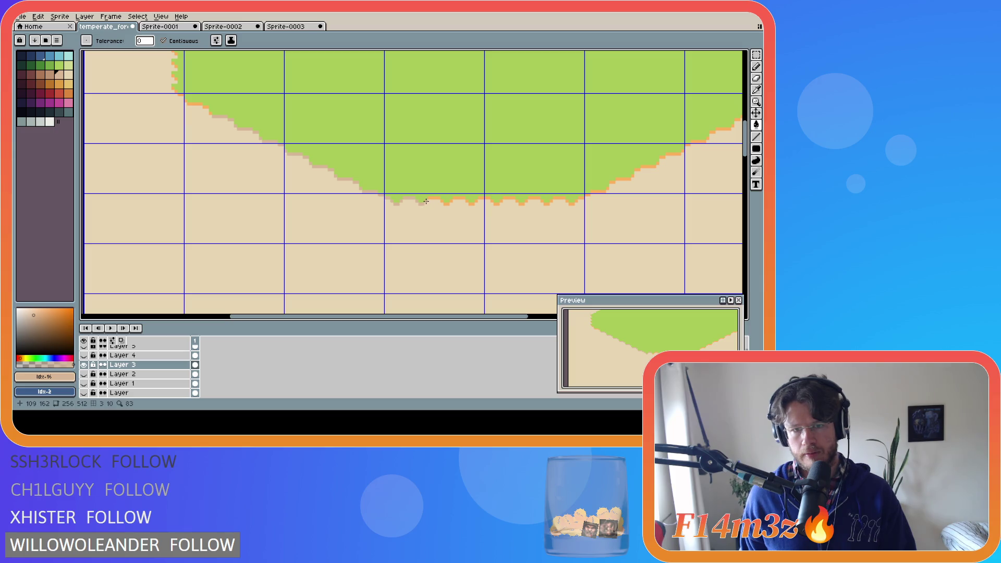
left_click_drag(428, 199, 445, 205)
left_click_drag(449, 201, 472, 205)
key("ctrl+z")
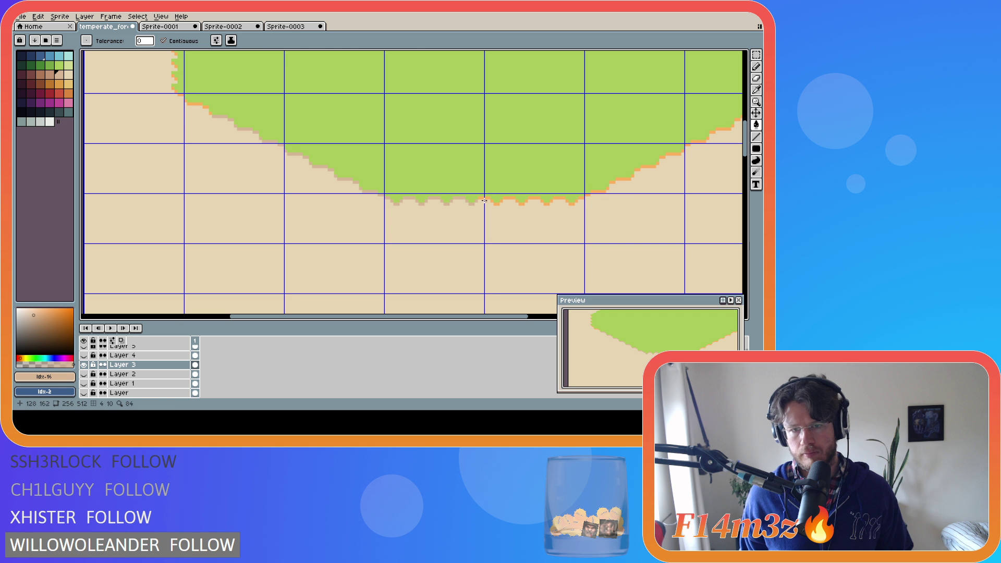
Step: Marquee one scallop tile, move it right, nudge one pixel right and up, and deselect
key("m")
left_click_drag(381, 192, 486, 246)
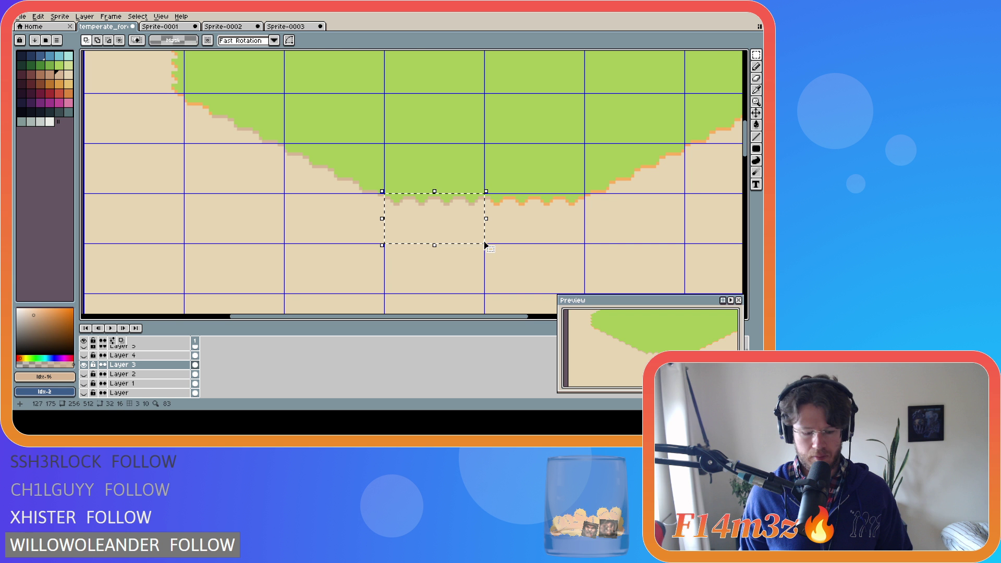
left_click_drag(432, 222, 529, 224)
left_click_drag(529, 224, 532, 222)
key("Up")
left_click(256, 165)
key("w")
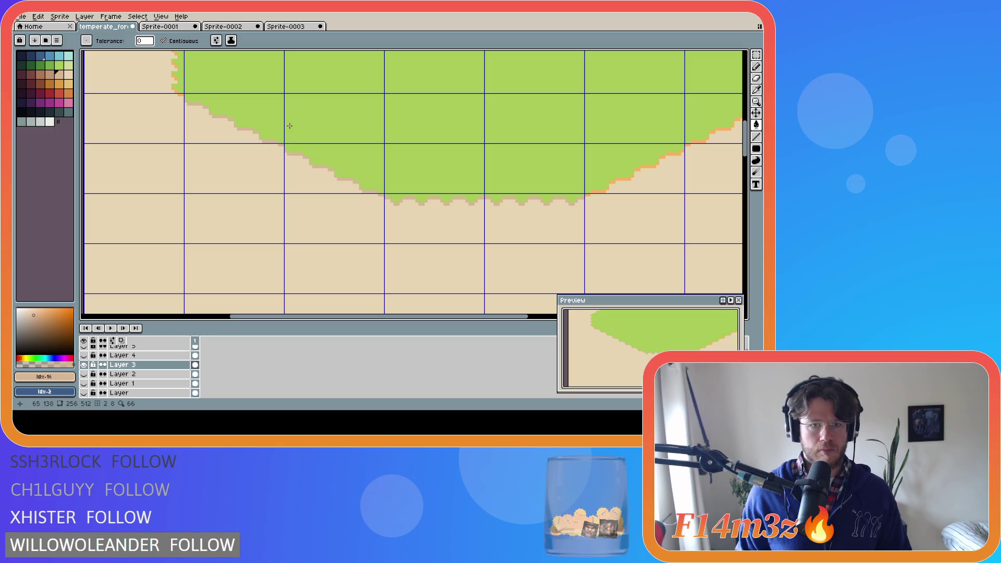
scroll(288, 126, "down", 3)
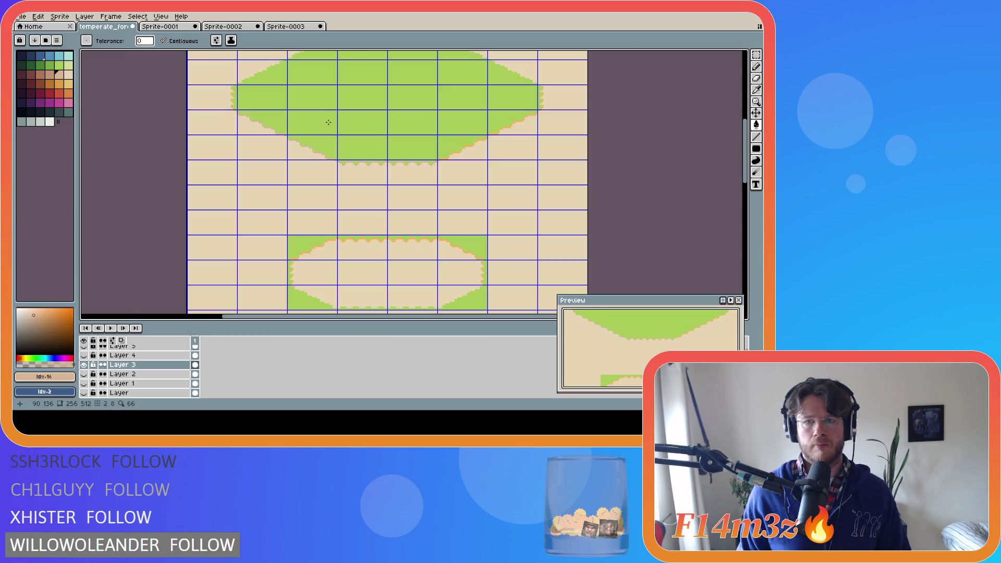
scroll(327, 122, "down", 2)
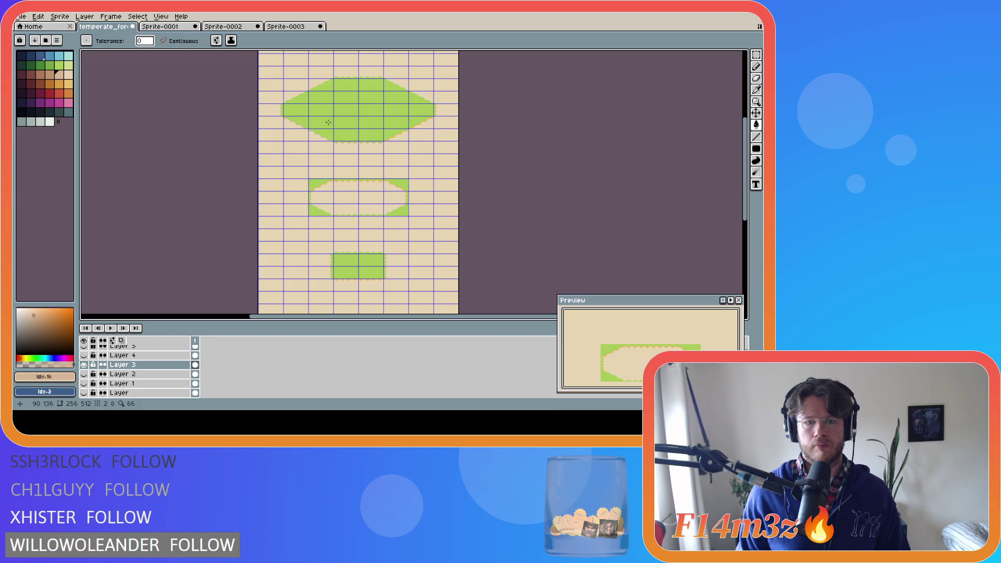
scroll(297, 106, "up", 3)
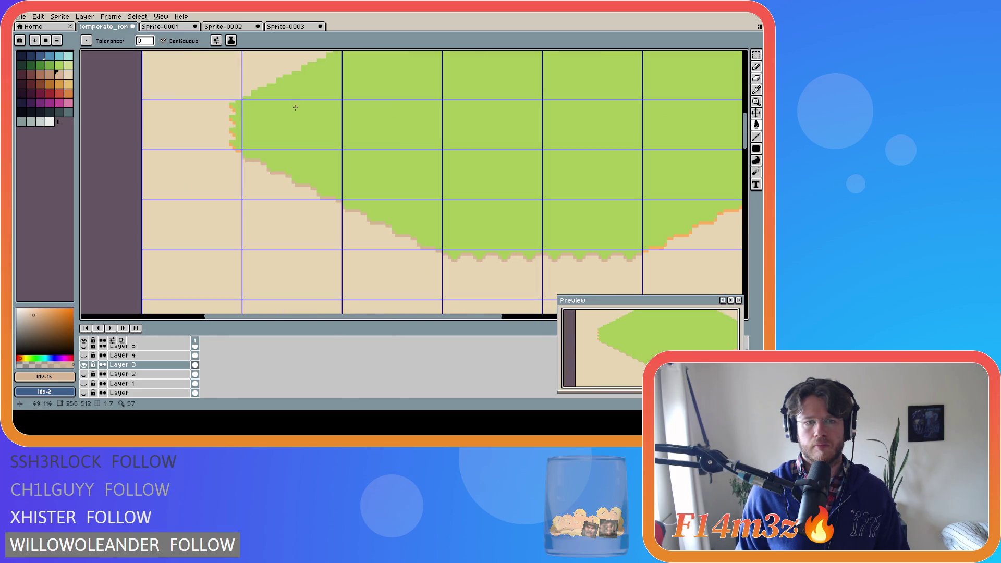
Step: Marquee the curved left-edge grass tile and Ctrl-drag a copy one tile down
key("m")
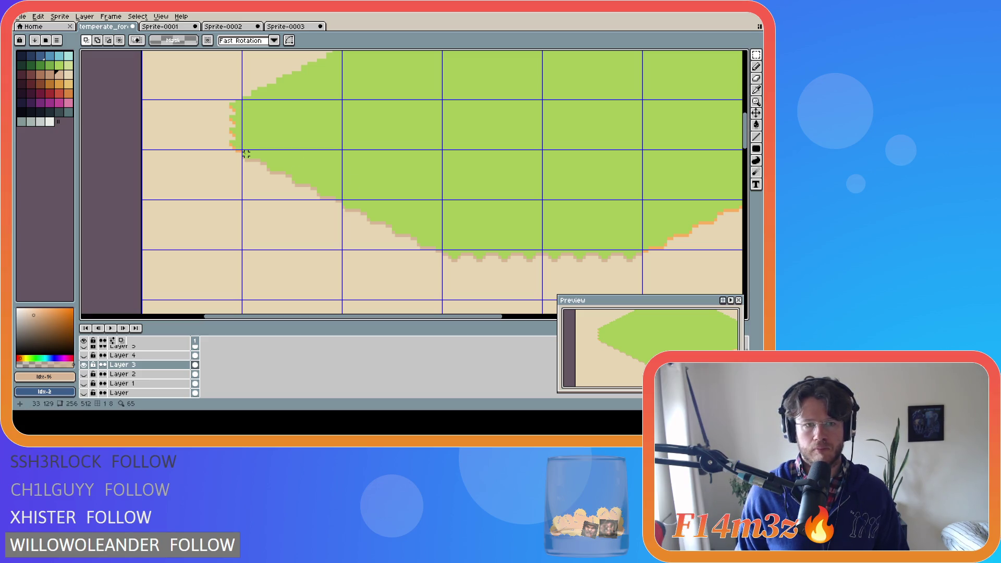
left_click_drag(242, 151, 344, 202)
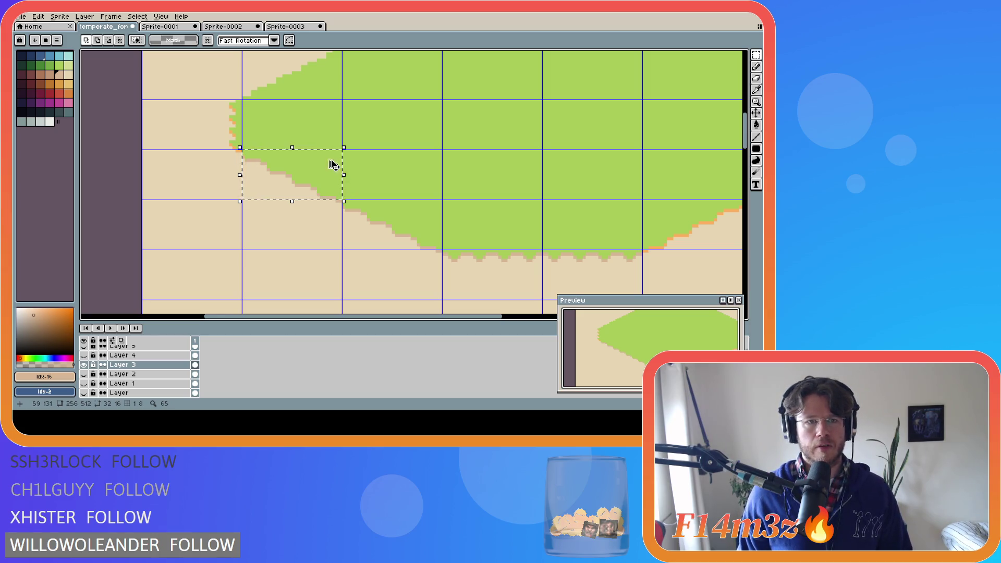
mouse_move(295, 176)
left_mouse_down()
mouse_move(419, 208)
mouse_move(287, 224)
left_mouse_up()
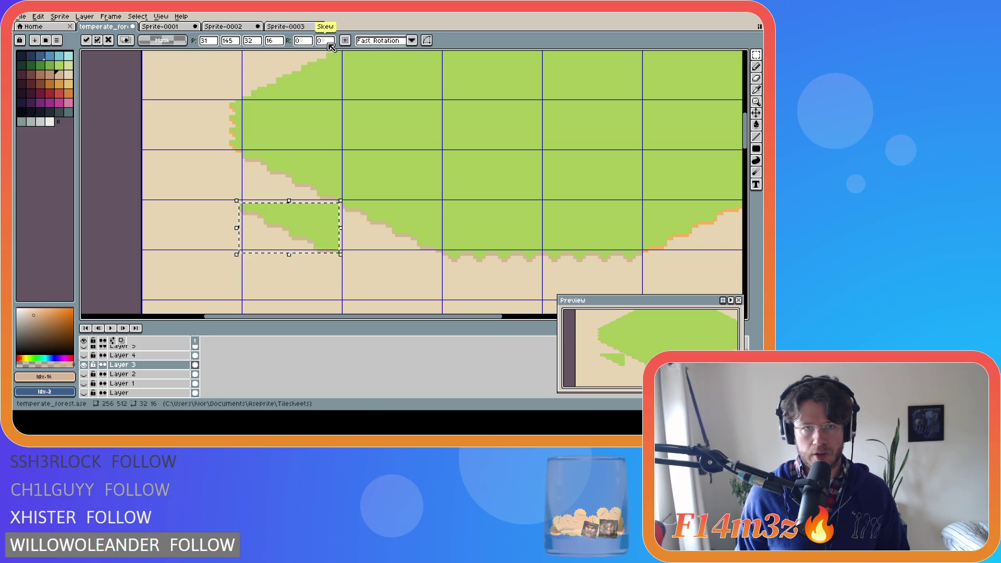
left_click(411, 39)
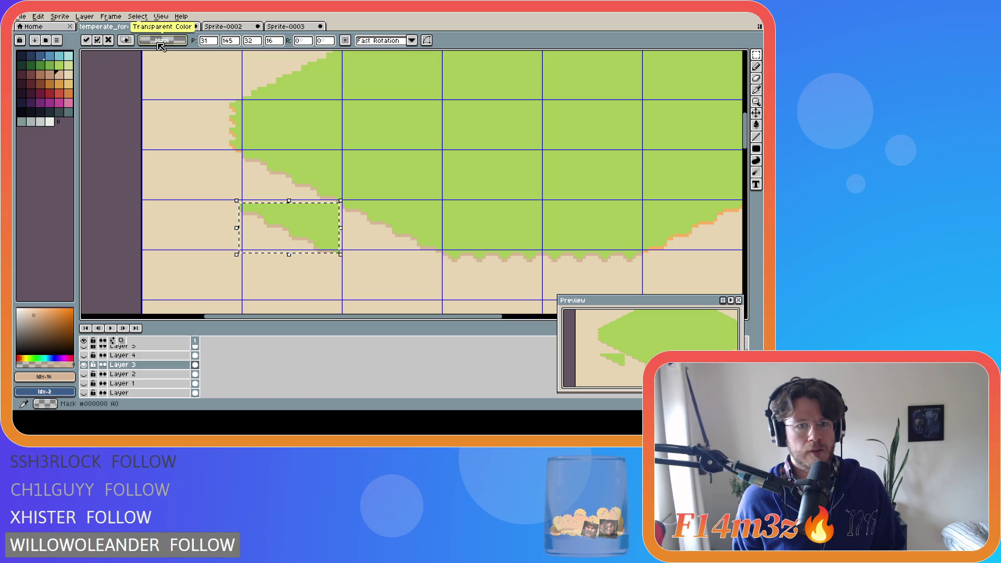
Step: Flip the copied piece horizontally, fit it to the shape's lower-right slope, and deselect
left_click(145, 18)
mouse_move(146, 74)
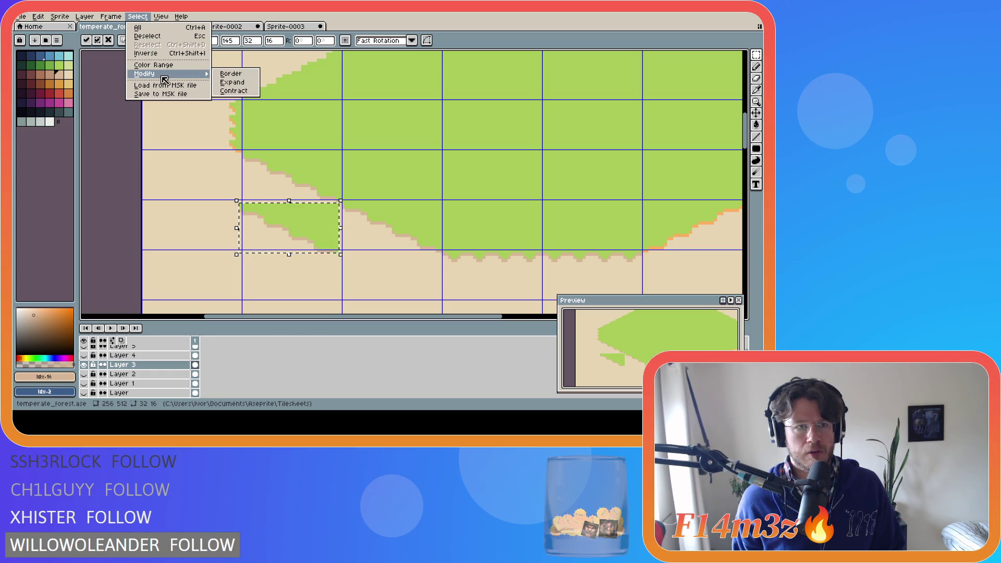
left_click(157, 17)
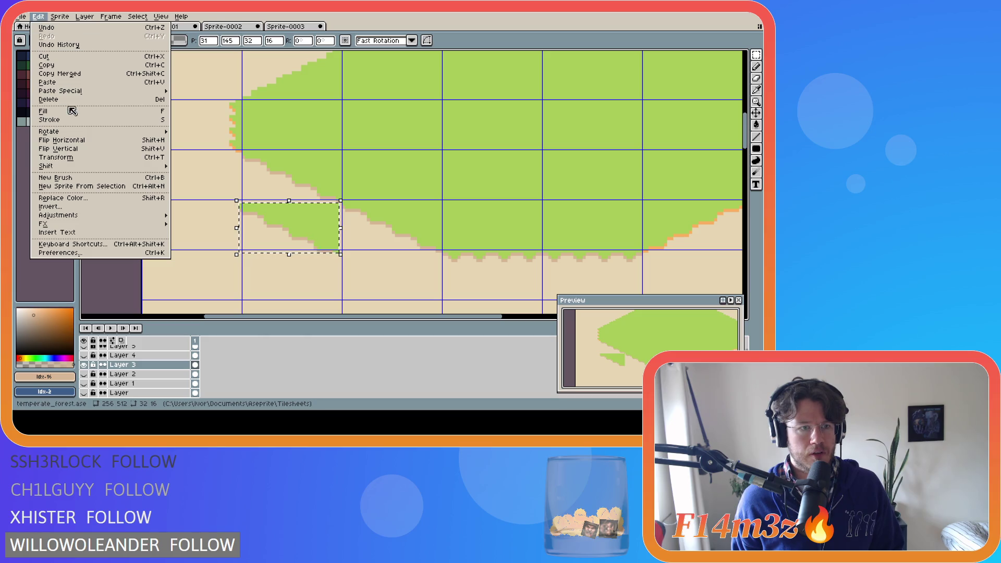
left_click(56, 158)
mouse_move(280, 230)
left_mouse_down()
mouse_move(654, 232)
mouse_move(289, 207)
left_mouse_up()
key("Right")
key("Right")
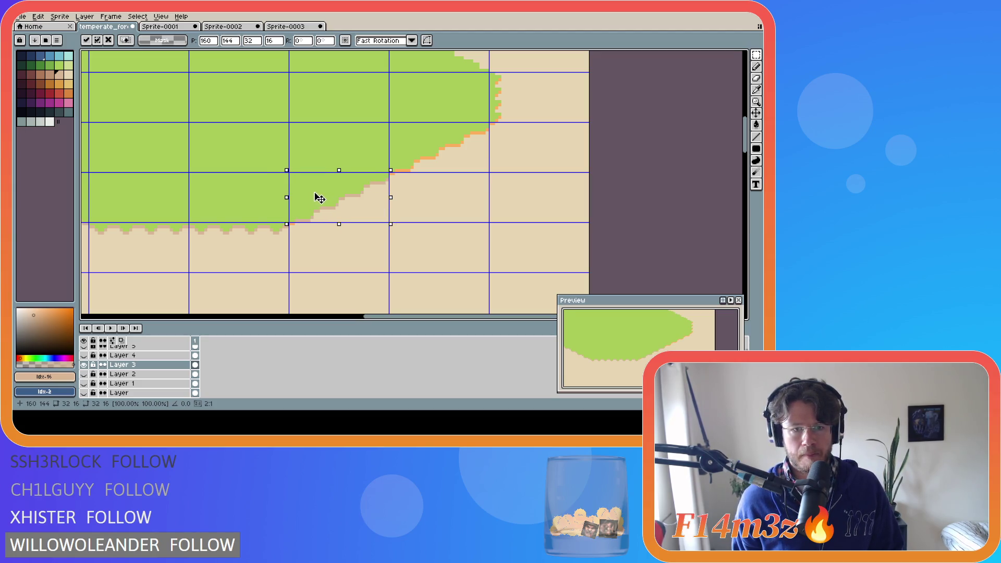
left_click_drag(319, 198, 320, 198)
key("Right")
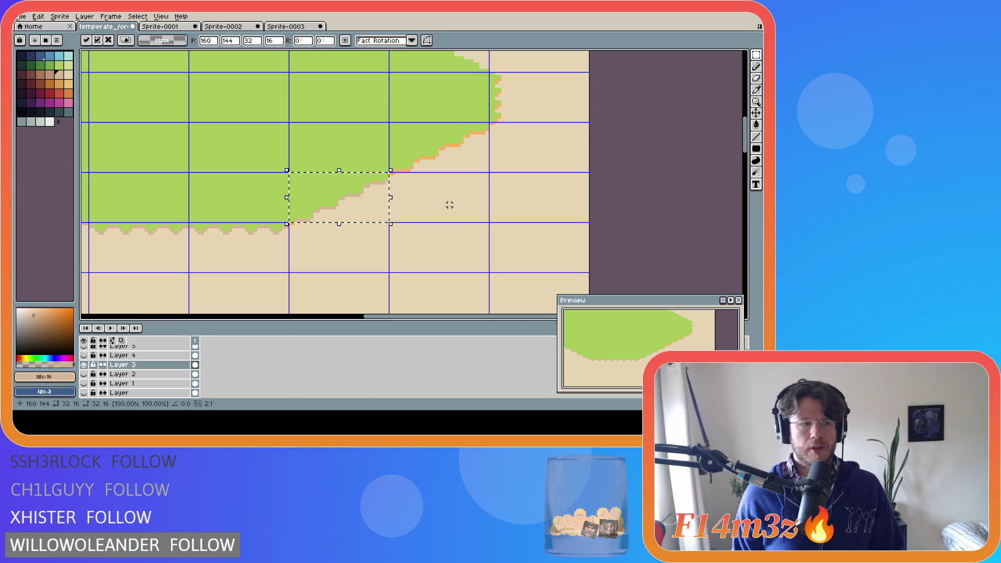
left_click(449, 203)
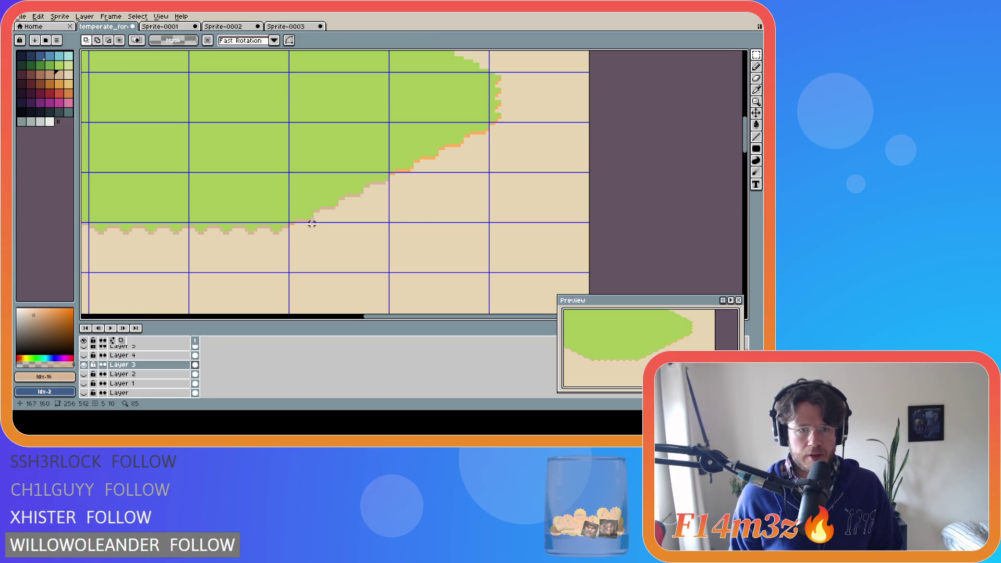
key("b")
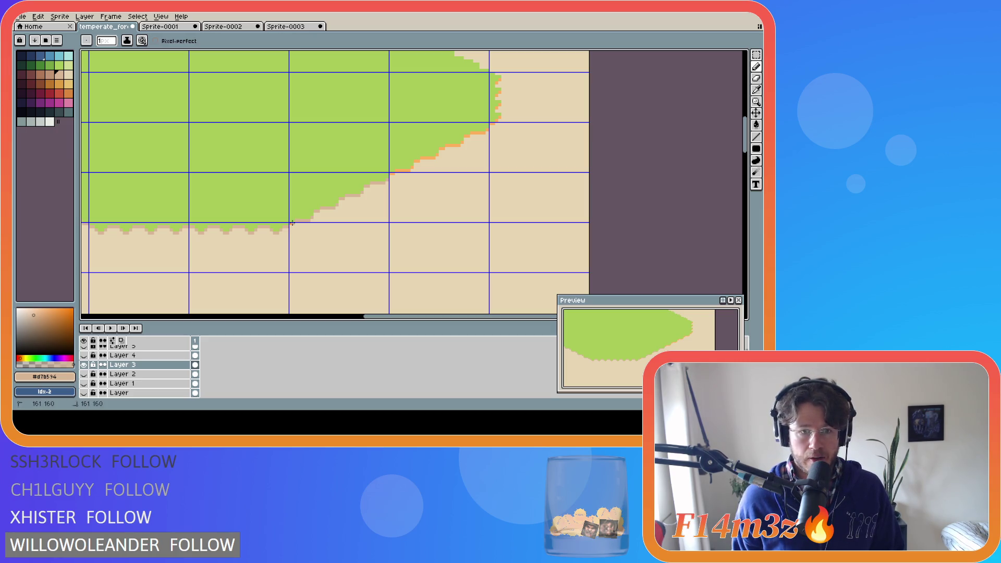
mouse_move(378, 317)
left_mouse_down()
mouse_move(297, 317)
mouse_move(390, 317)
left_mouse_up()
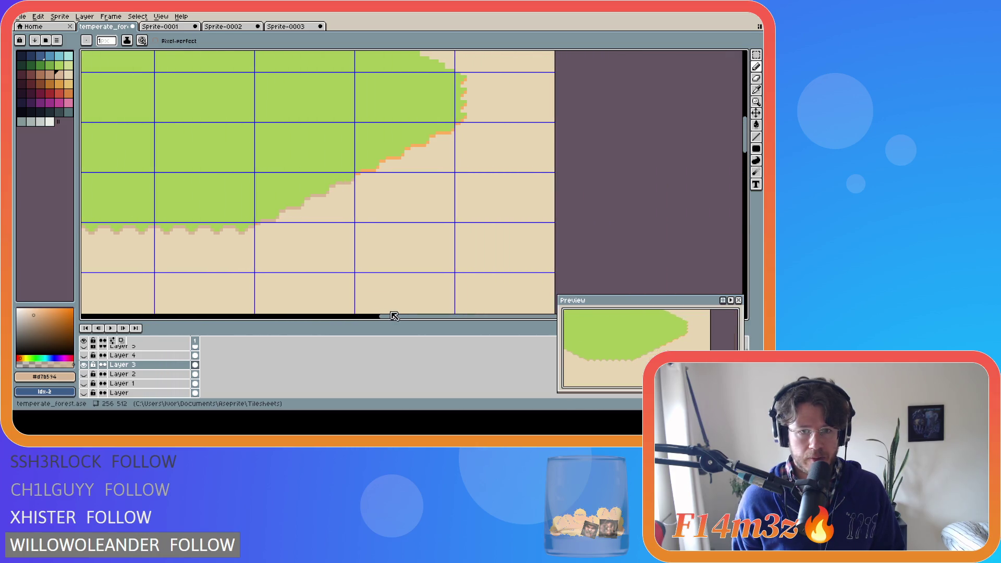
Step: Drop a marquee tile region along the edge, then bucket the right tip's orange pixels tan
key("m")
mouse_move(255, 173)
left_mouse_down()
mouse_move(353, 221)
mouse_move(404, 166)
mouse_move(401, 155)
left_mouse_up()
left_click(396, 199)
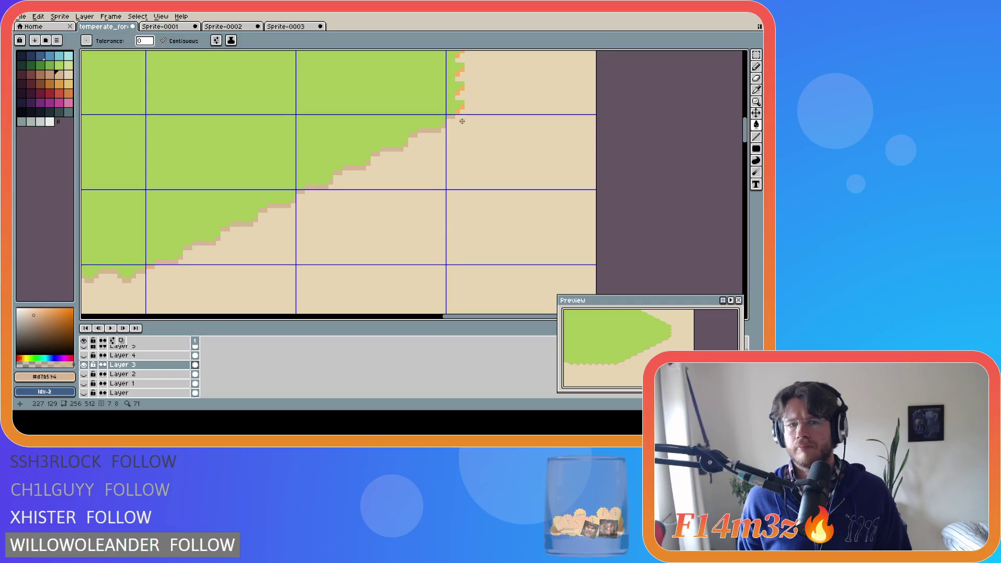
scroll(461, 121, "down", 2)
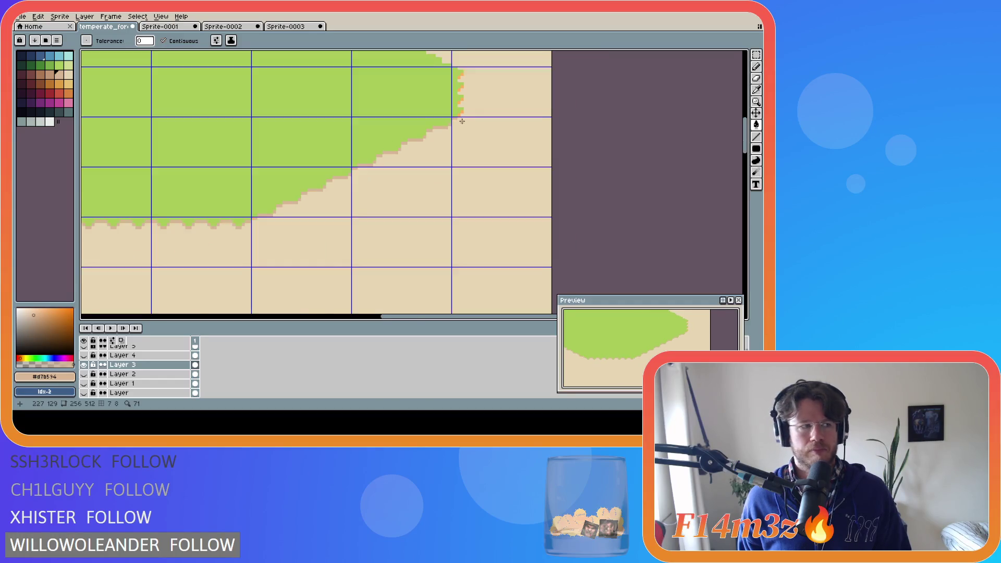
scroll(477, 134, "down", 1)
scroll(497, 151, "down", 1)
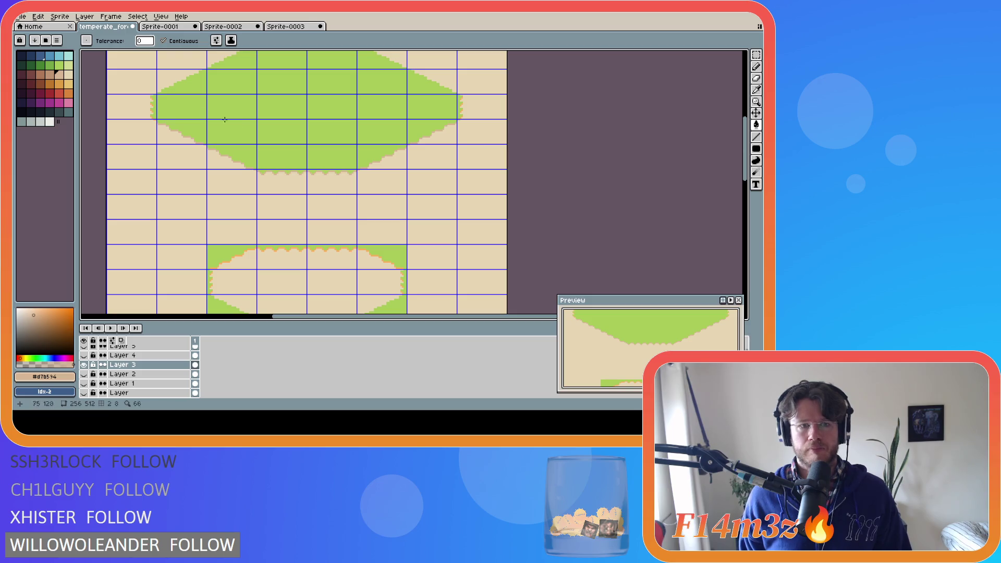
scroll(163, 101, "up", 1)
scroll(160, 104, "up", 1)
scroll(155, 105, "up", 1)
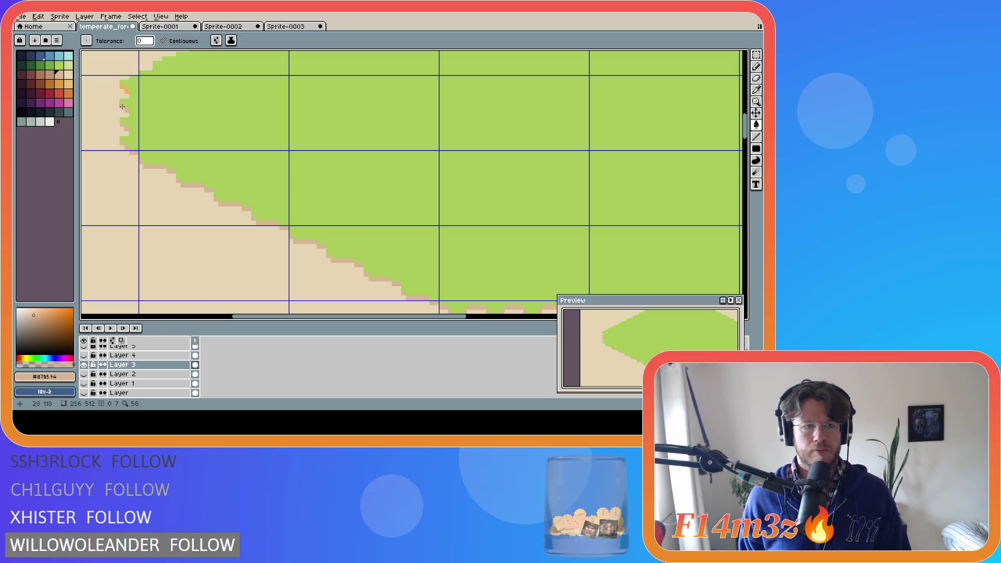
scroll(121, 84, "down", 3)
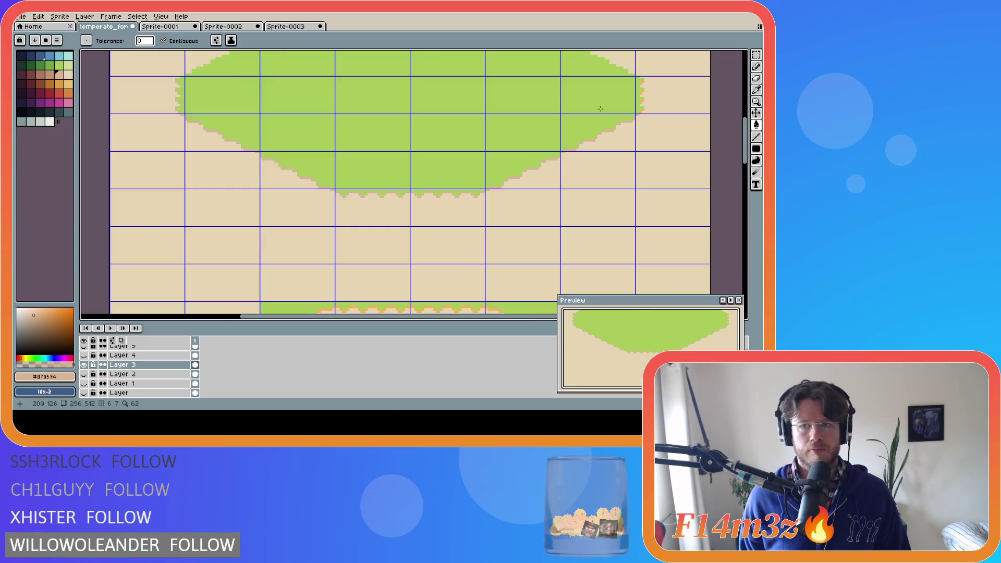
scroll(677, 186, "up", 2)
scroll(596, 252, "up", 1)
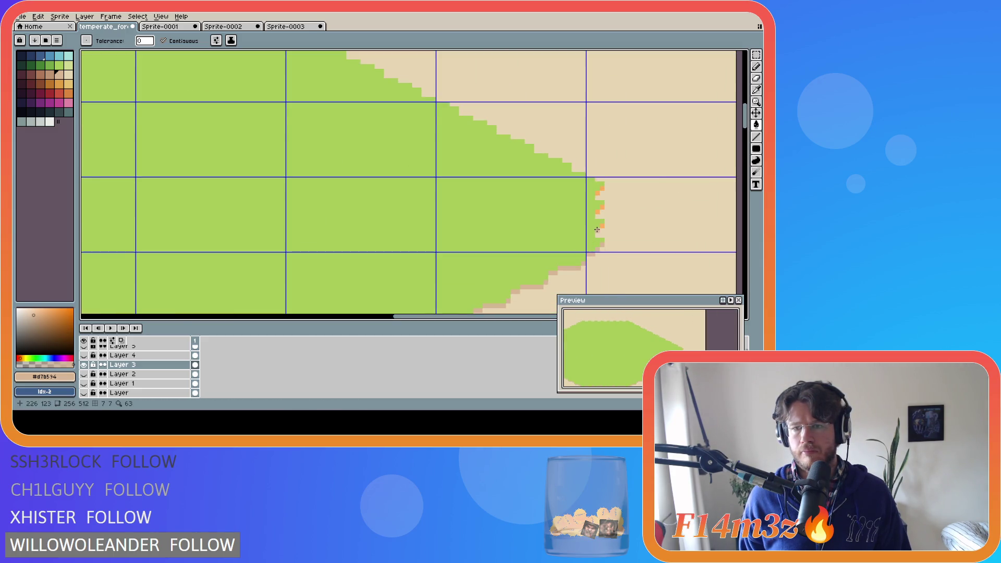
left_click(599, 209)
left_click(599, 189)
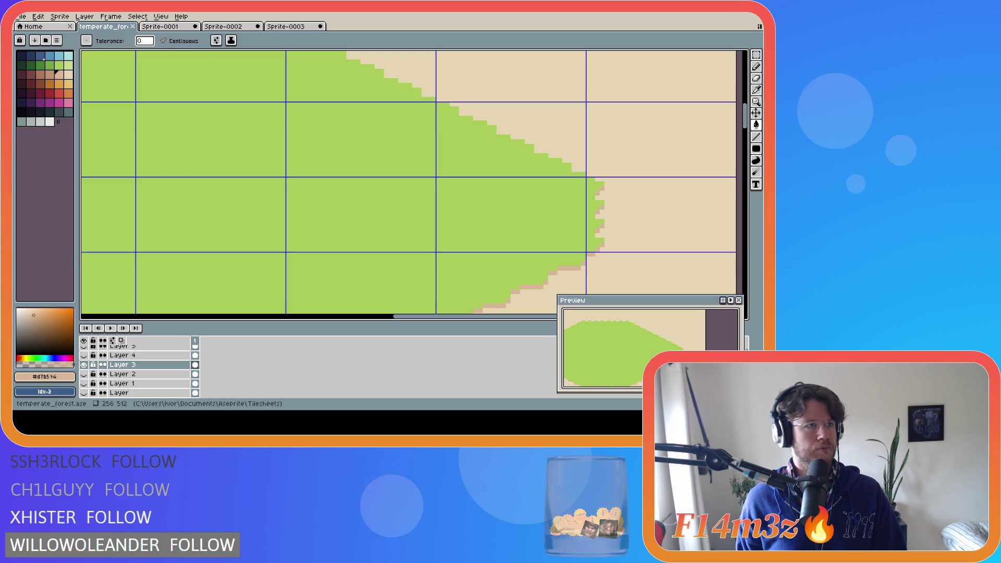
scroll(489, 207, "down", 3)
scroll(489, 207, "down", 2)
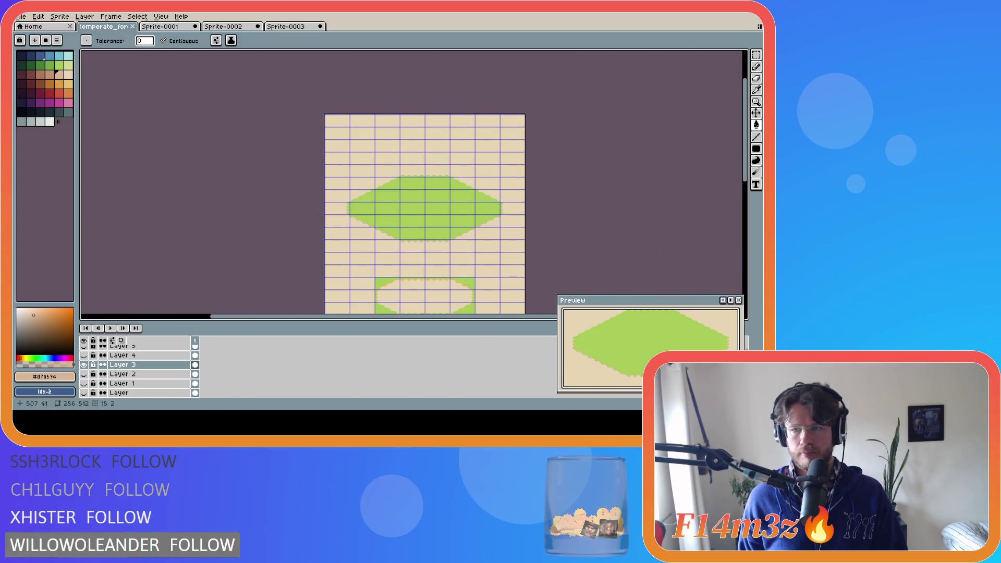
scroll(430, 178, "down", 3)
scroll(429, 178, "up", 5)
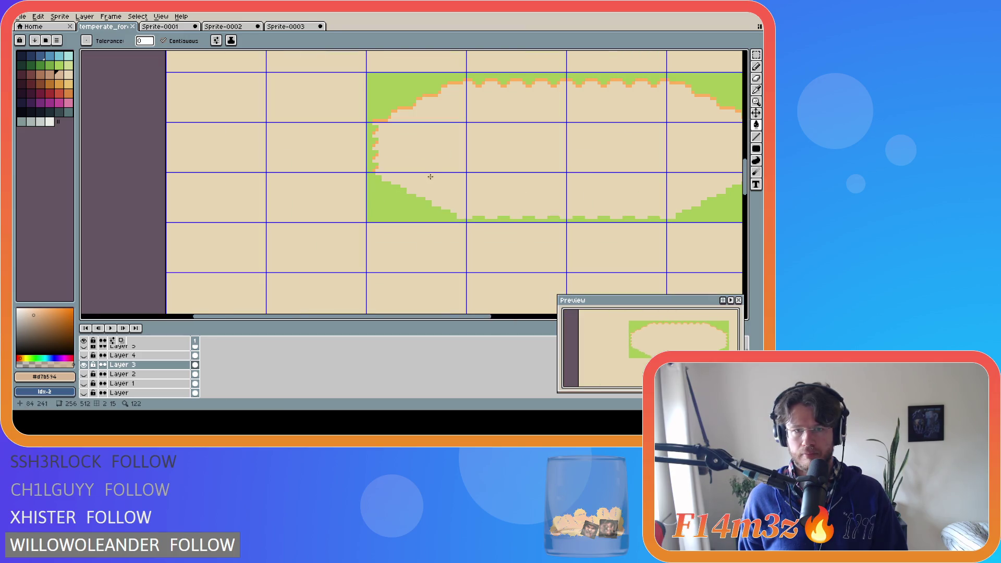
scroll(379, 168, "up", 2)
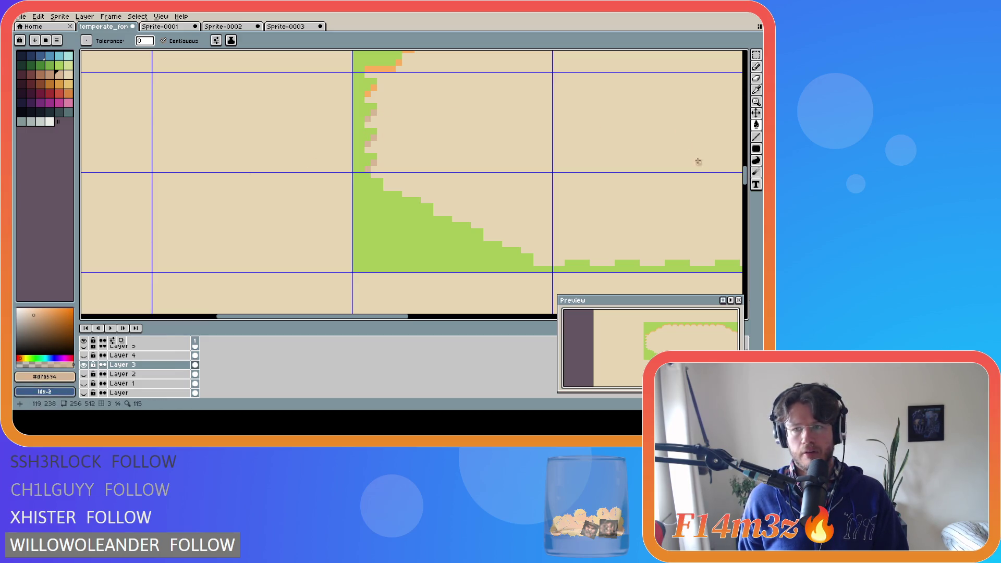
mouse_move(747, 176)
left_mouse_down()
mouse_move(746, 159)
mouse_move(602, 174)
left_mouse_up()
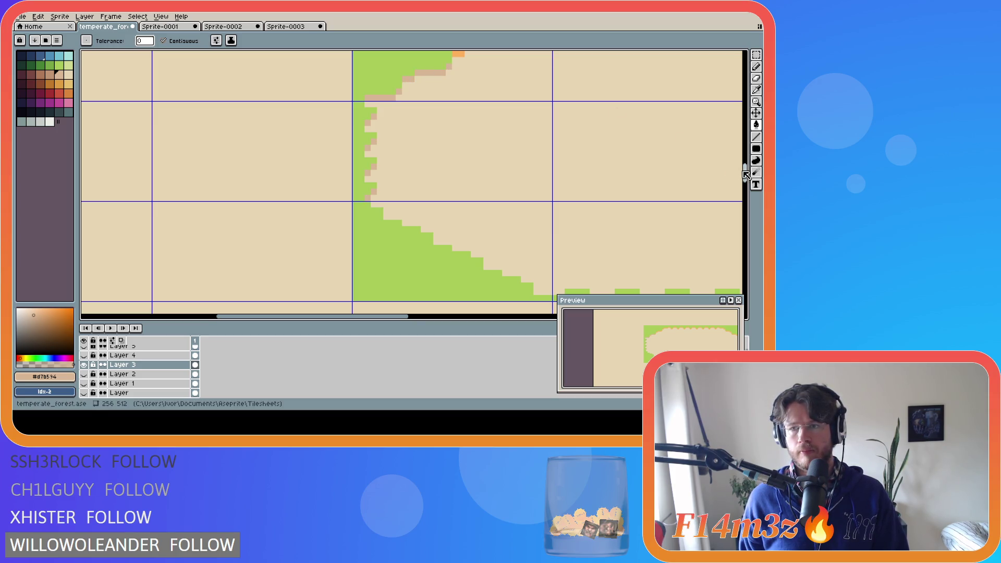
left_click_drag(745, 173, 745, 162)
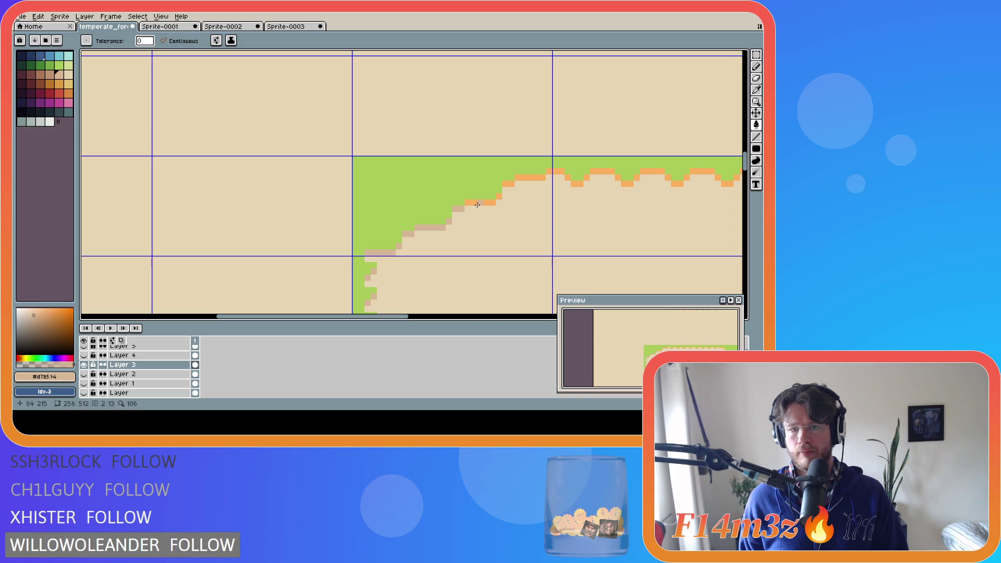
Step: Bucket the lower ring's orange slope and left scallop edge pixels to tan
left_click(507, 187)
scroll(517, 267, "down", 1)
scroll(487, 290, "down", 1)
left_click_drag(453, 317, 535, 316)
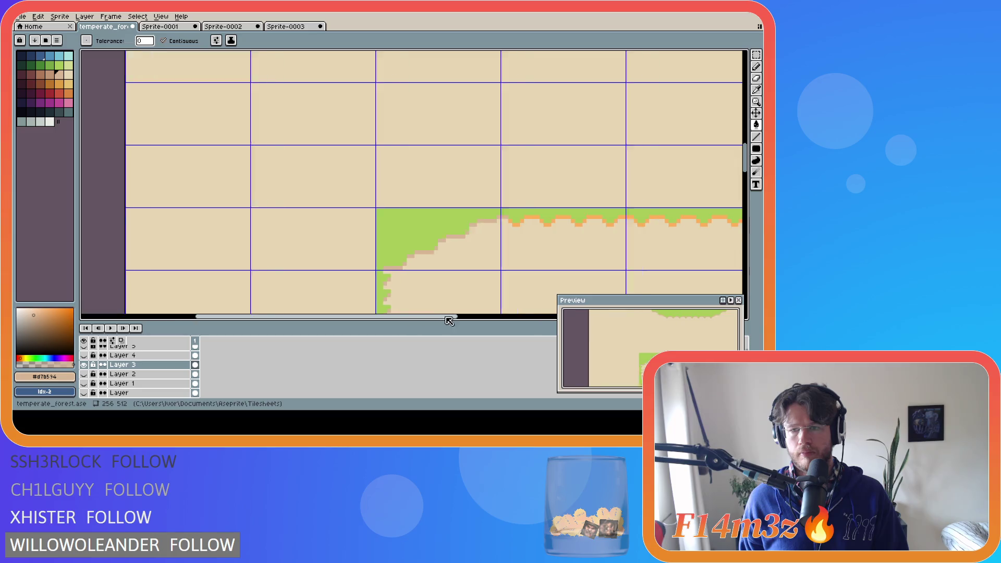
scroll(309, 229, "up", 2)
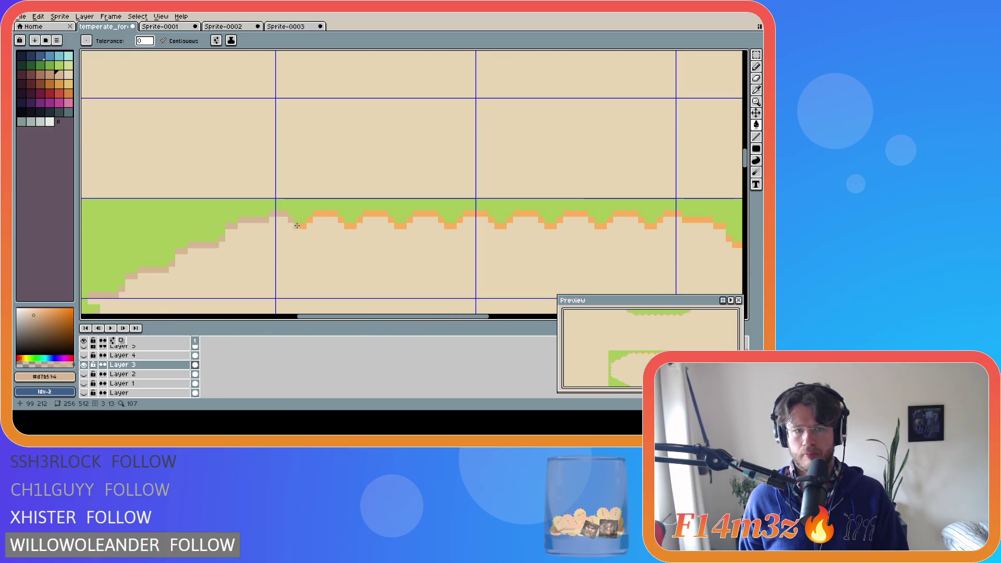
left_click(353, 226)
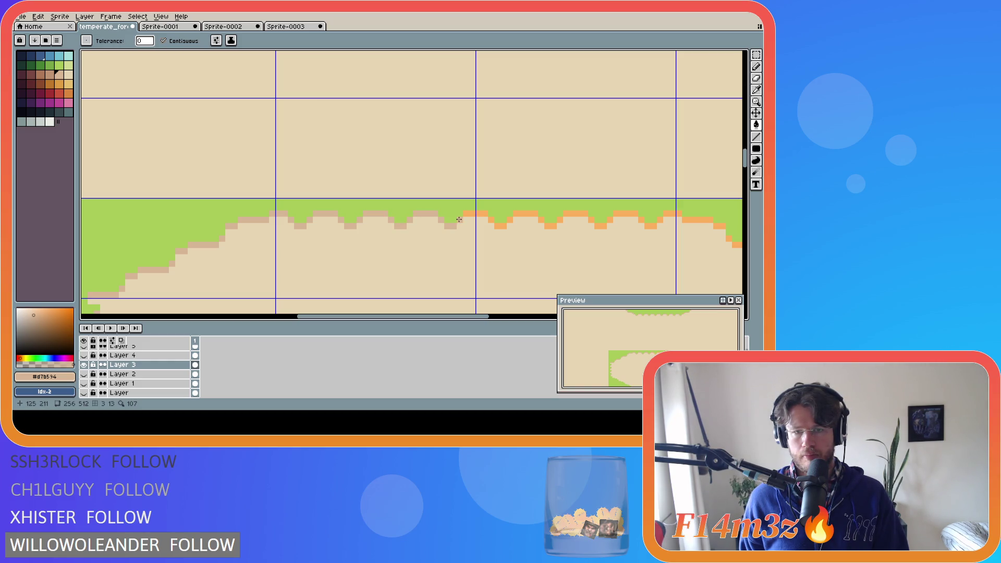
key("m")
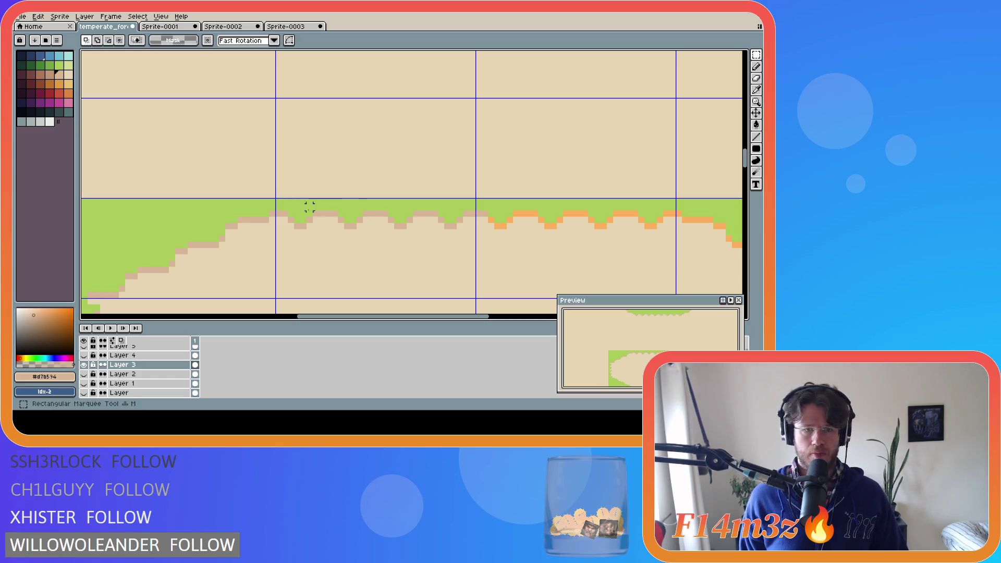
Step: Copy tan-edged scallops over the orange section, flip a corner piece horizontally and cap the strip's right end
left_click_drag(275, 198, 477, 299)
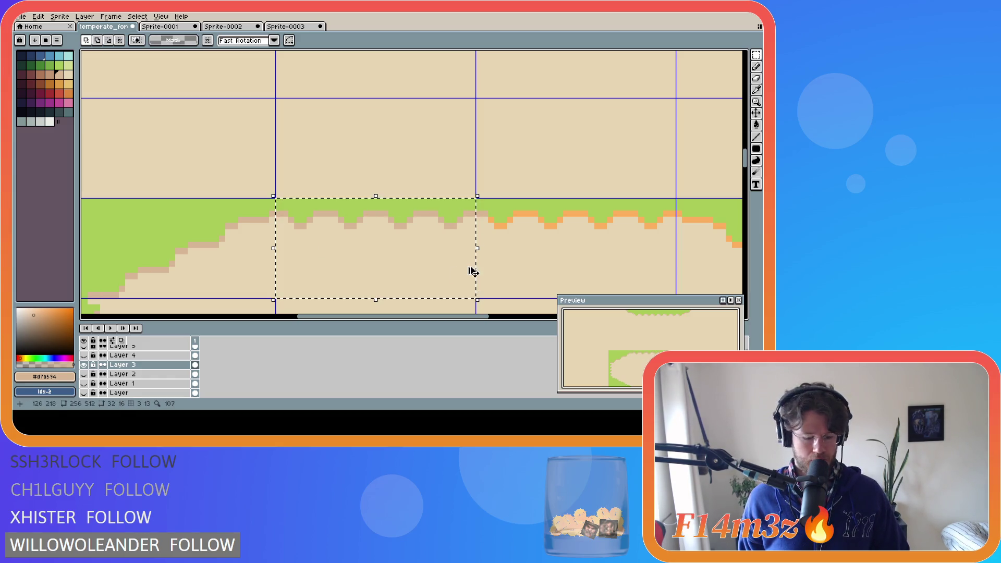
left_click_drag(393, 250, 539, 246)
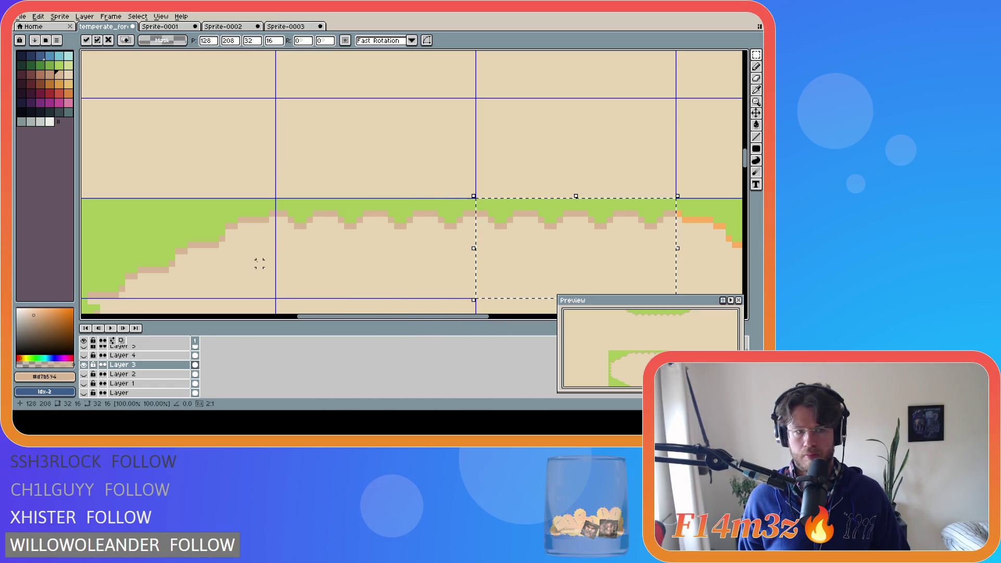
scroll(308, 308, "left", 5)
left_click_drag(216, 201, 415, 298)
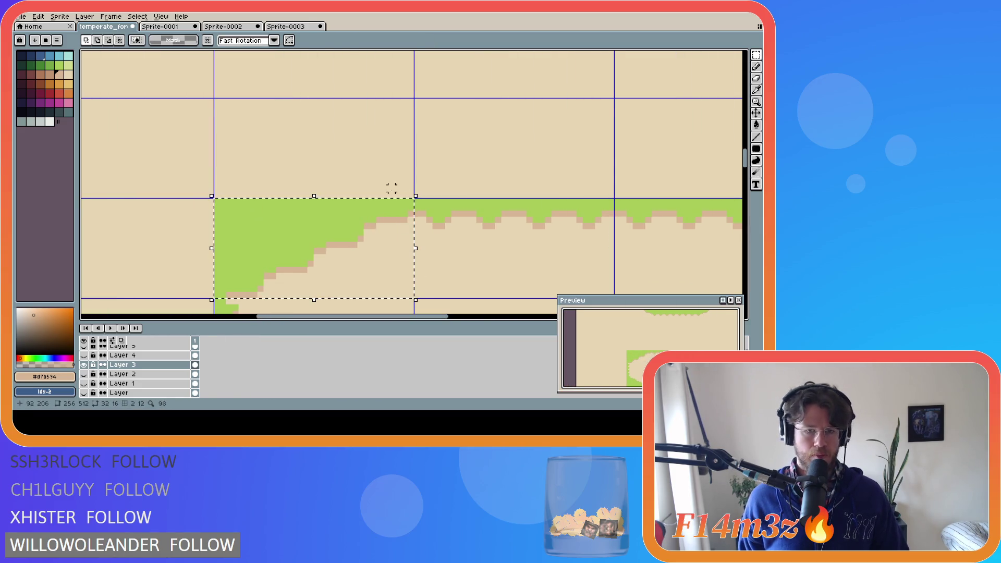
left_click(38, 16)
mouse_move(49, 131)
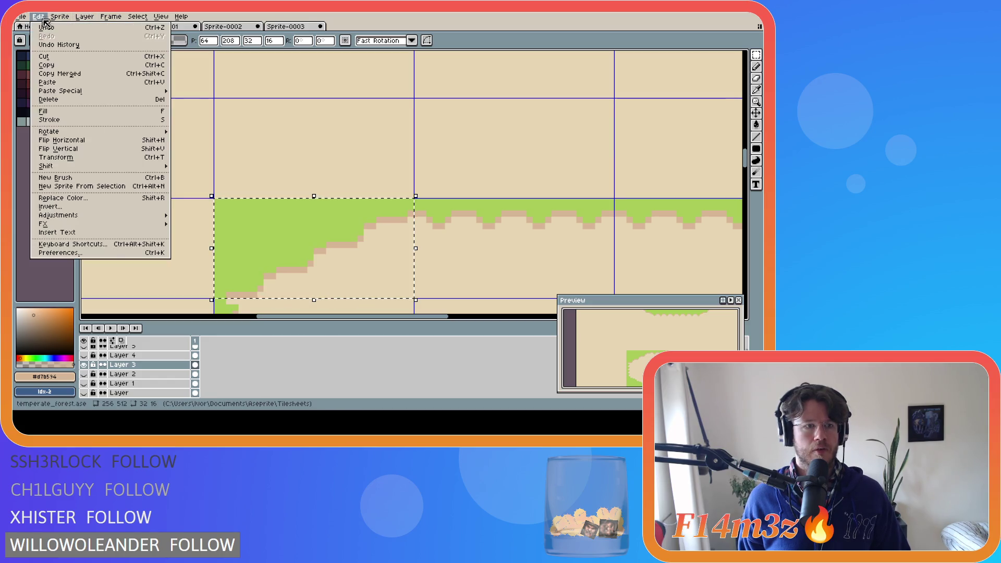
left_click(95, 139)
scroll(336, 235, "down", 3)
scroll(454, 251, "down", 2)
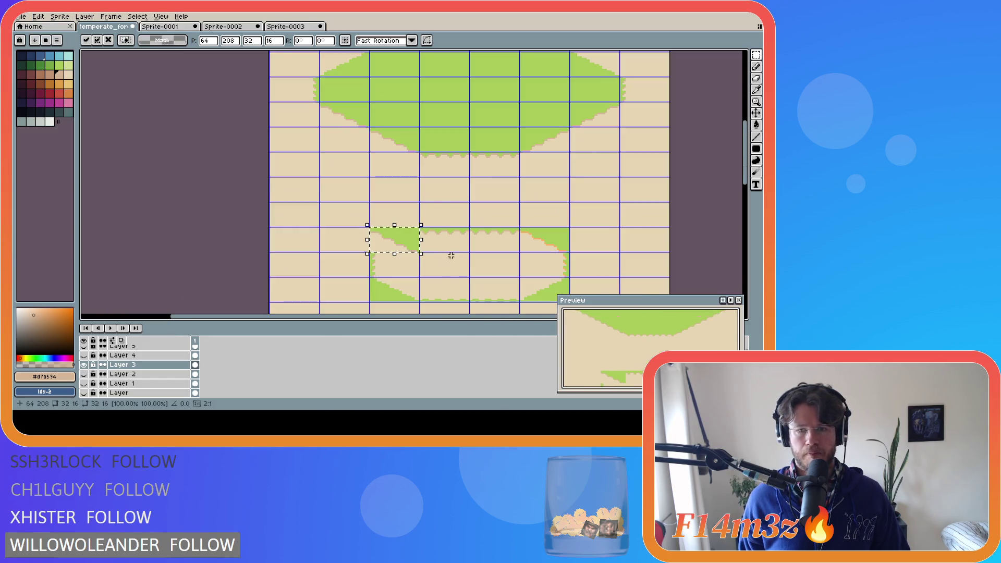
scroll(493, 249, "up", 3)
scroll(530, 234, "right", 3)
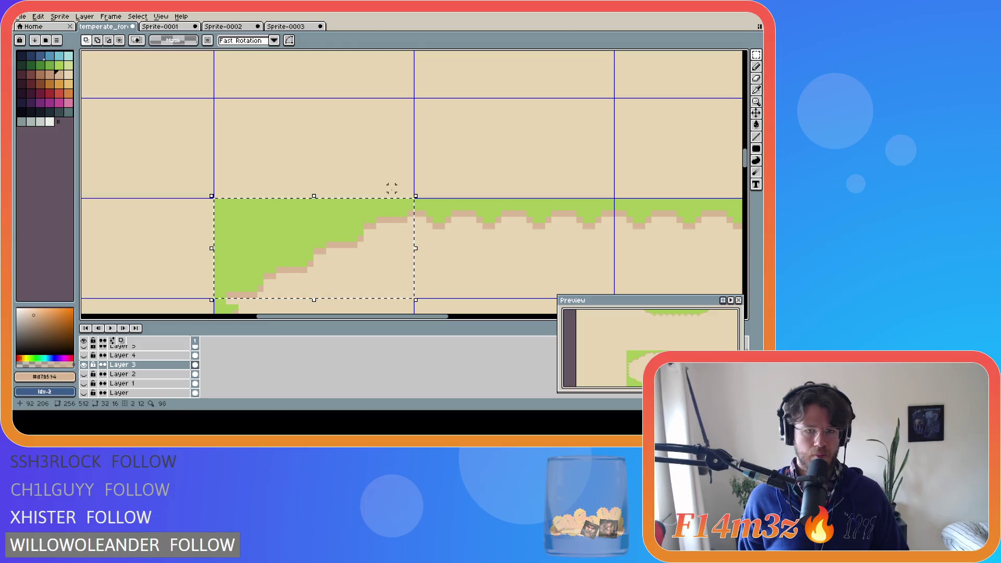
left_click(38, 16)
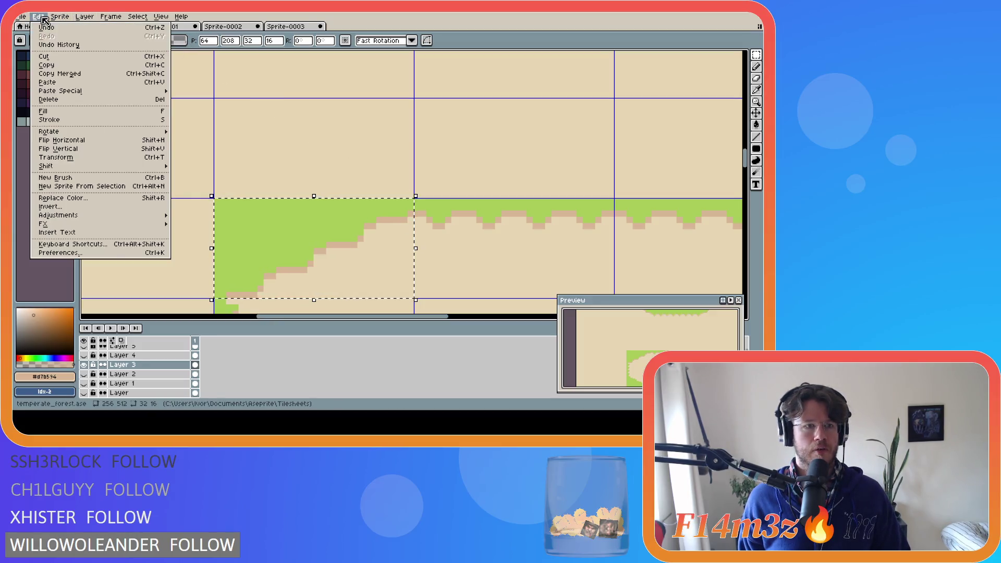
left_click(93, 139)
scroll(433, 240, "down", 3)
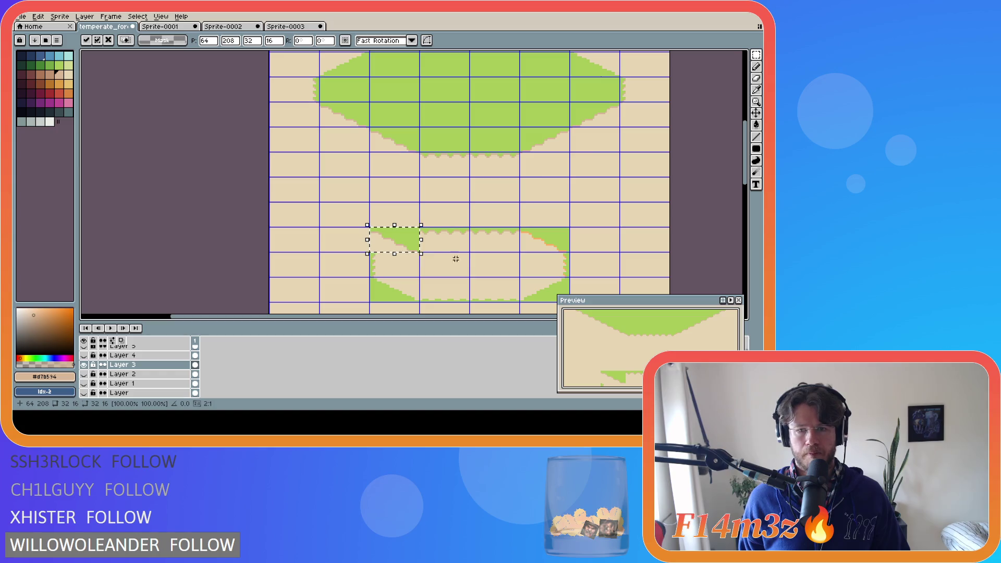
mouse_move(395, 239)
left_mouse_down()
mouse_move(501, 239)
mouse_move(537, 227)
left_mouse_up()
scroll(500, 238, "up", 5)
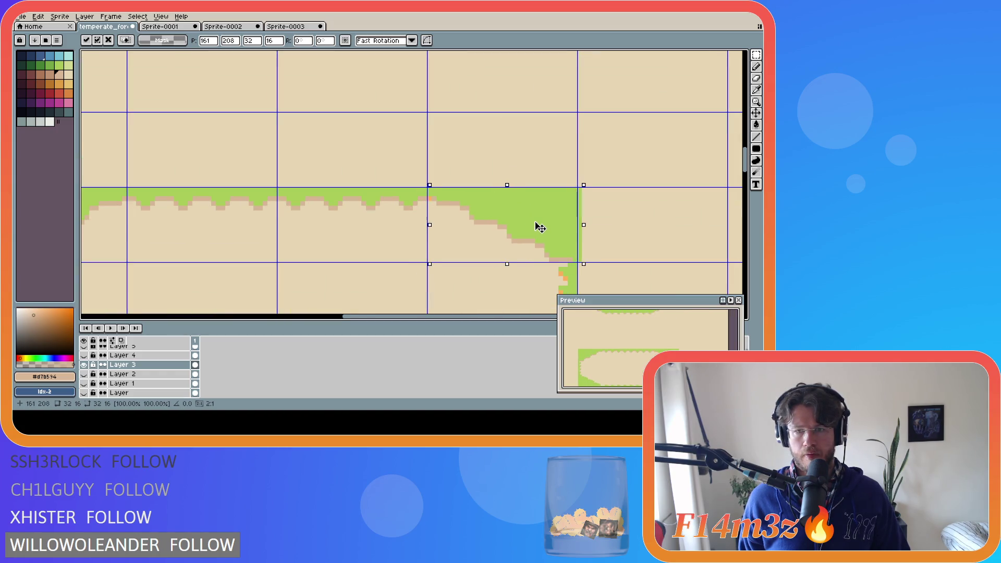
key("ctrl+d")
scroll(591, 148, "up", 2)
Step: Bucket four orange edge pixels on the right to tan and save the tilesheet
key("g")
left_click(545, 175)
left_click(535, 204)
left_click(545, 213)
left_click(535, 241)
scroll(465, 256, "down", 3)
key("ctrl+s")
scroll(389, 269, "left", 2)
scroll(749, 210, "down", 5)
scroll(268, 265, "up", 1)
Step: Recolour four orange teeth along the grass's bottom-left edge to tan
left_click(274, 254)
left_click(321, 255)
left_click(364, 255)
left_click(420, 254)
key("m")
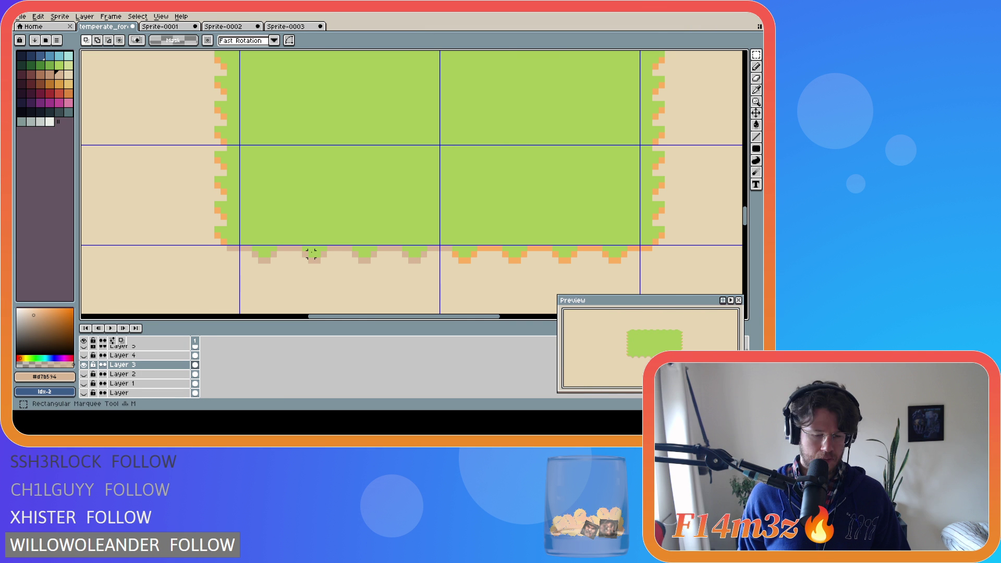
left_click_drag(747, 223, 747, 231)
Step: Marquee a block of the grass edge and shift it one tile right
left_click_drag(246, 159, 440, 252)
left_click_drag(326, 190, 526, 196)
key("w")
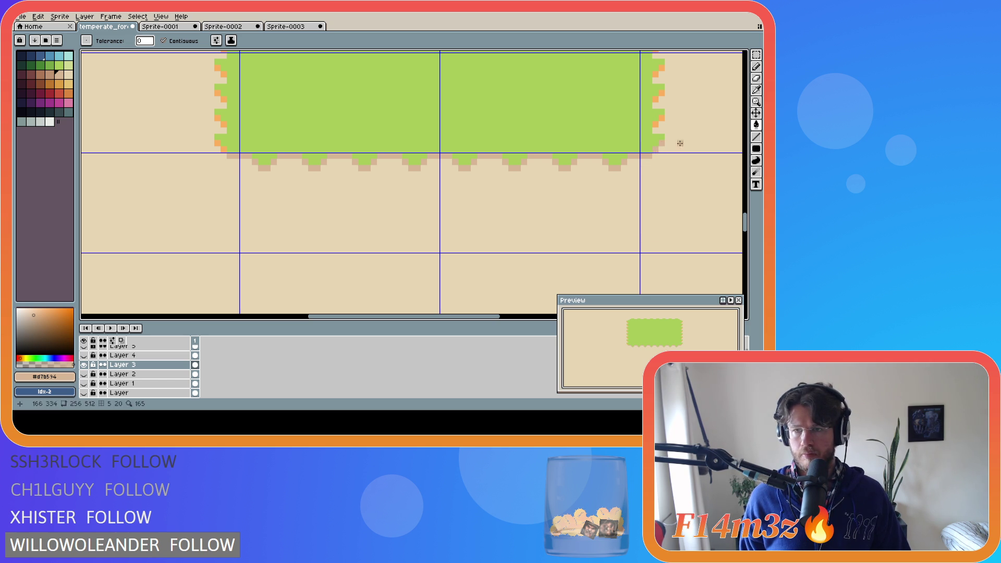
left_click_drag(751, 222, 751, 212)
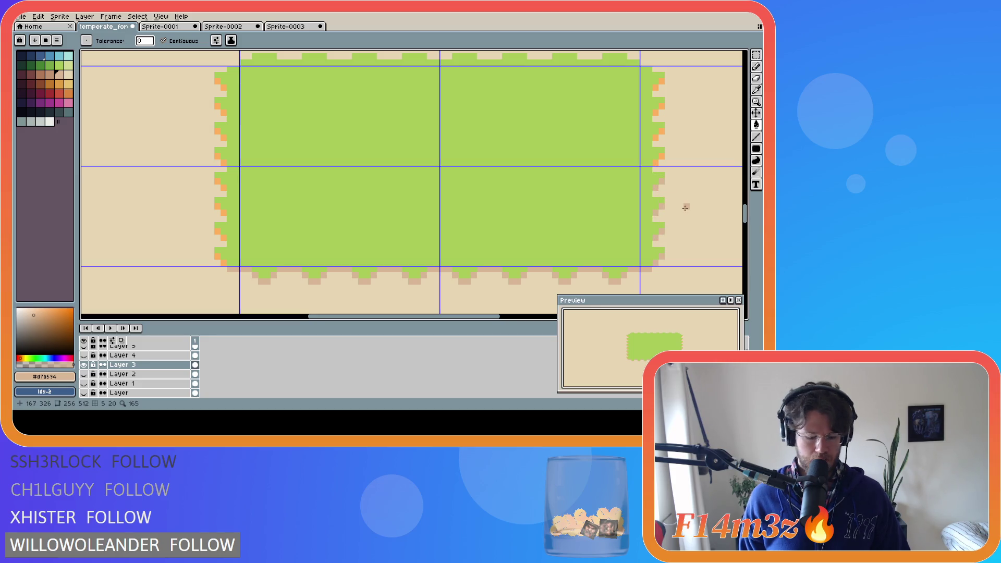
Step: Select the grass block's right edge strip and move it upward into place
key("m")
mouse_move(642, 168)
left_mouse_down()
mouse_move(674, 213)
mouse_move(674, 268)
left_mouse_up()
left_click(660, 222)
left_click_drag(660, 223, 661, 124)
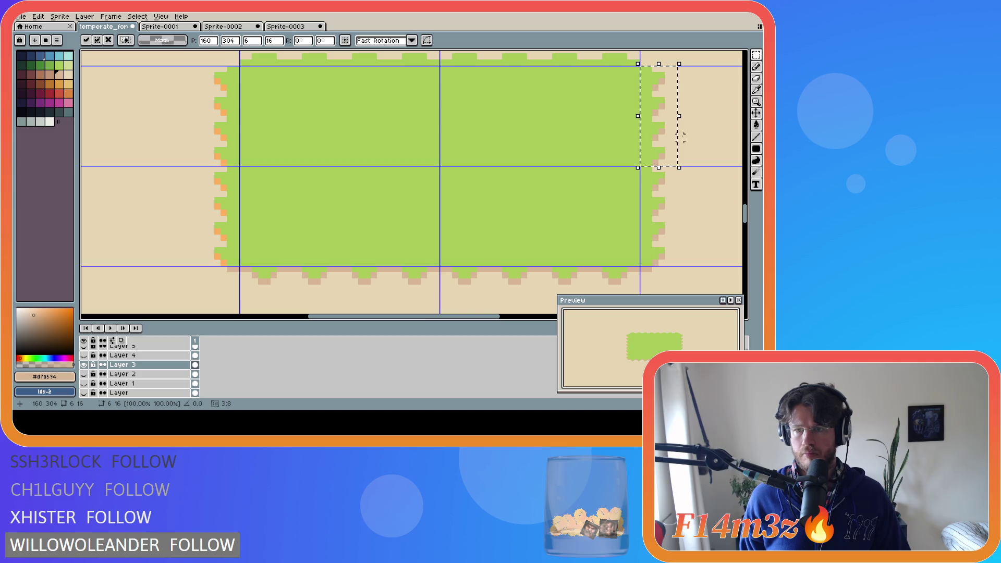
left_click(696, 134)
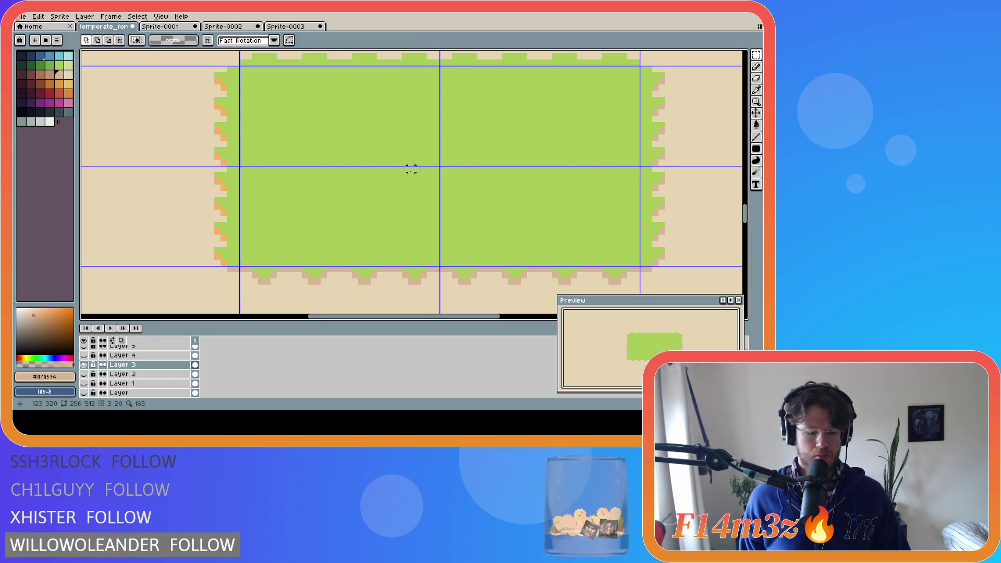
Step: Reselect the right strip, flip it horizontally onto the block's left side, and save
key("ctrl+z")
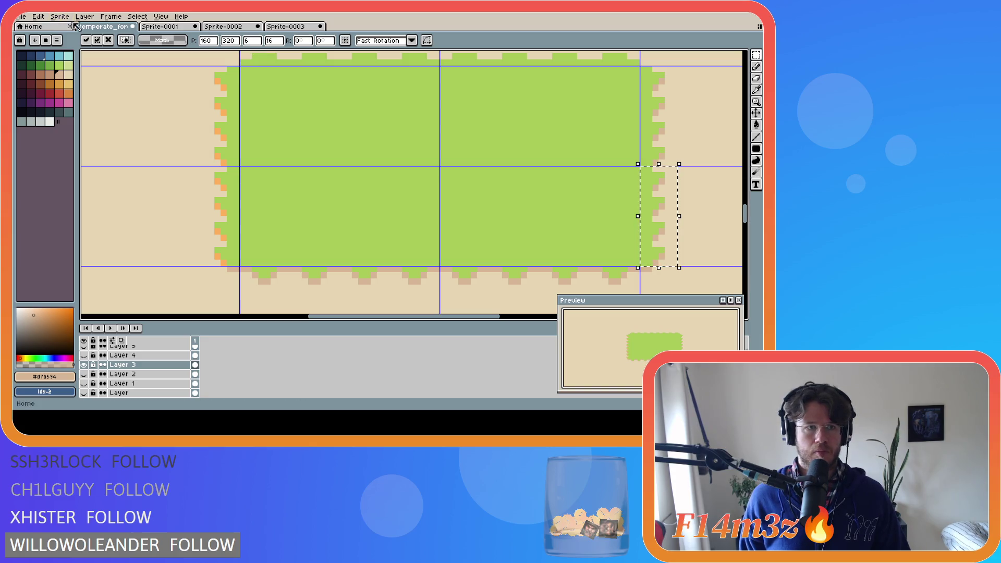
left_click(38, 15)
left_click(76, 139)
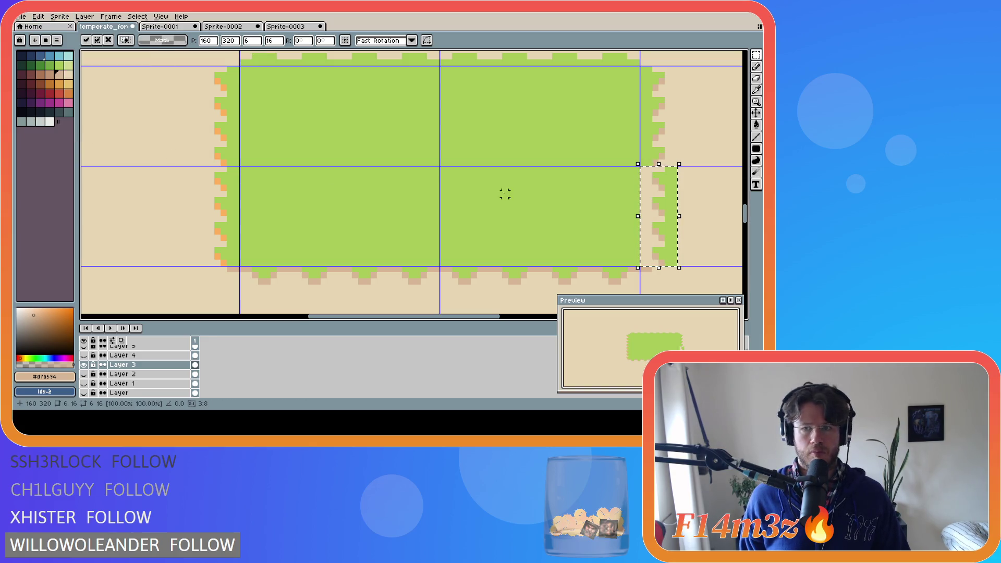
mouse_move(677, 212)
left_mouse_down()
mouse_move(235, 211)
mouse_move(230, 108)
left_mouse_up()
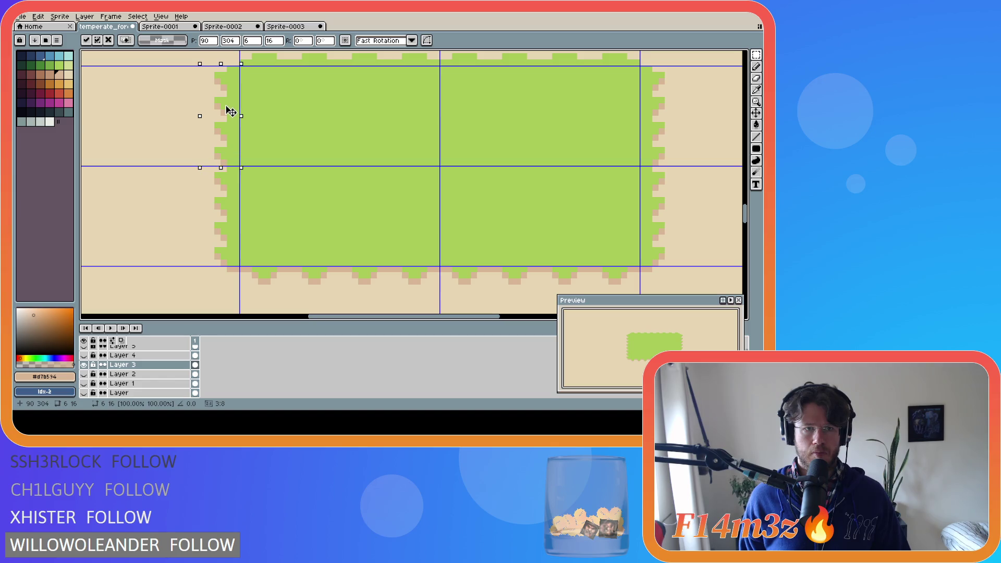
left_click(179, 245)
scroll(392, 244, "down", 1)
scroll(392, 244, "down", 2)
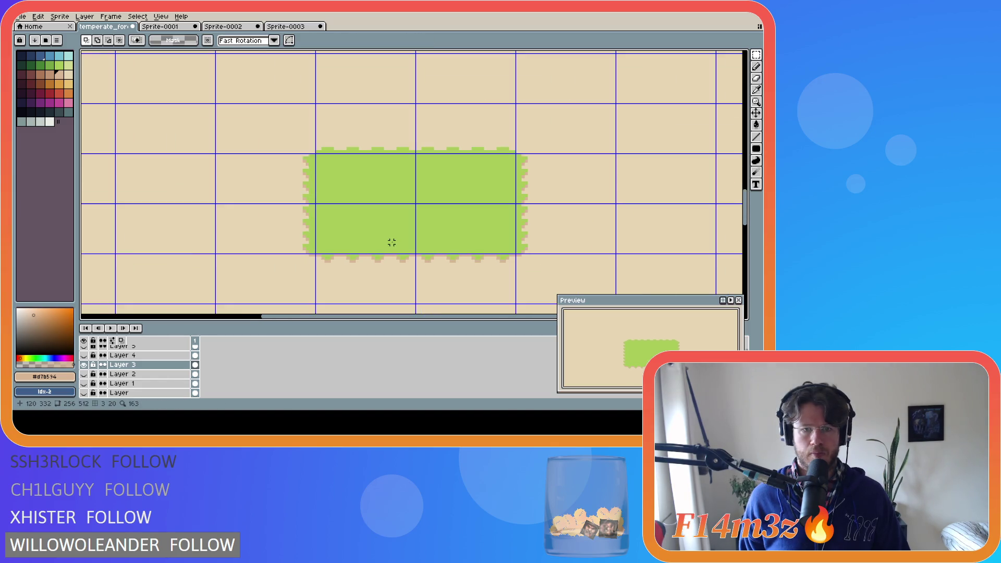
scroll(392, 243, "down", 2)
left_click_drag(748, 218, 741, 155)
key("ctrl+s")
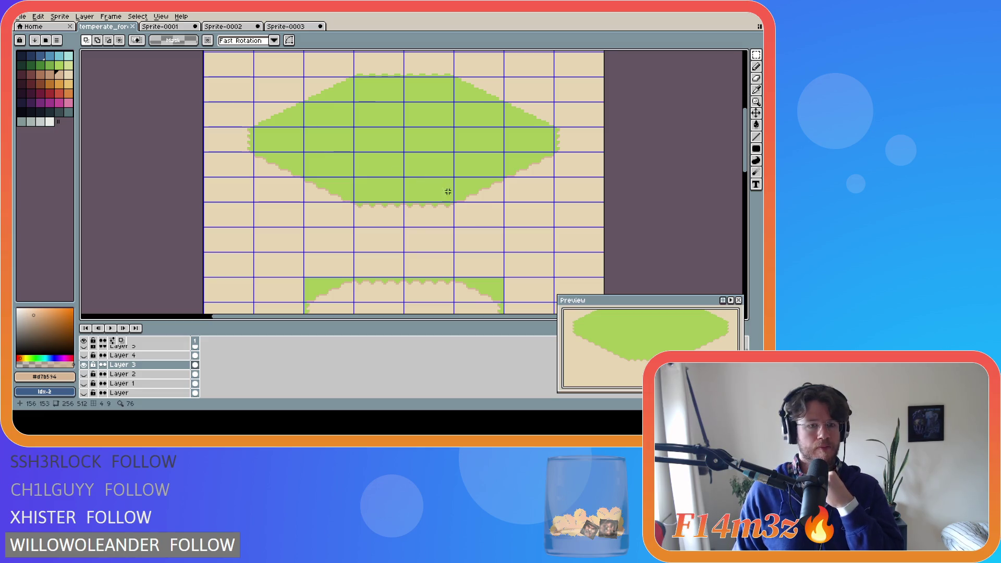
Step: Duplicate Layer 3 and rename the original to 'Sand to Grass'
right_click(153, 365)
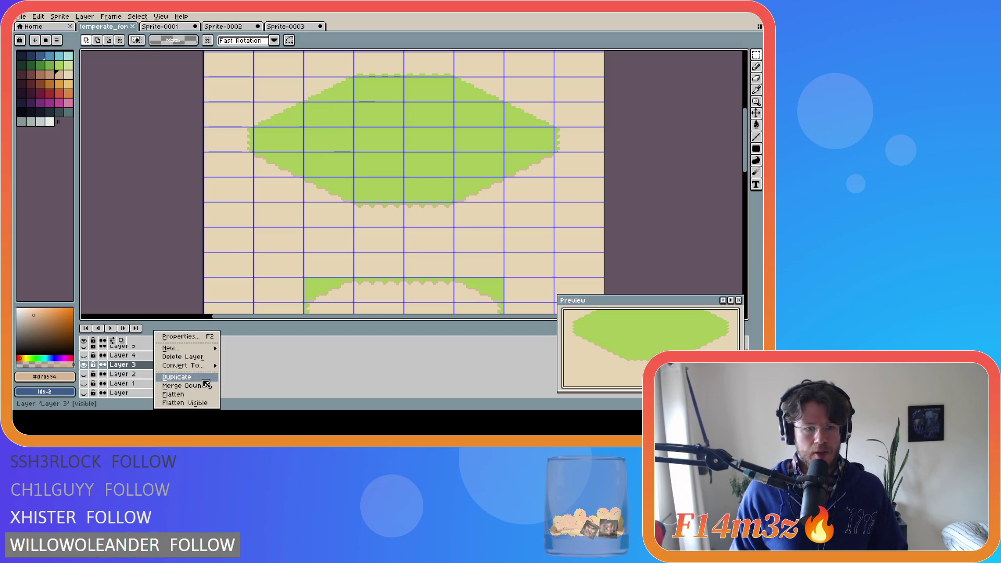
left_click(188, 381)
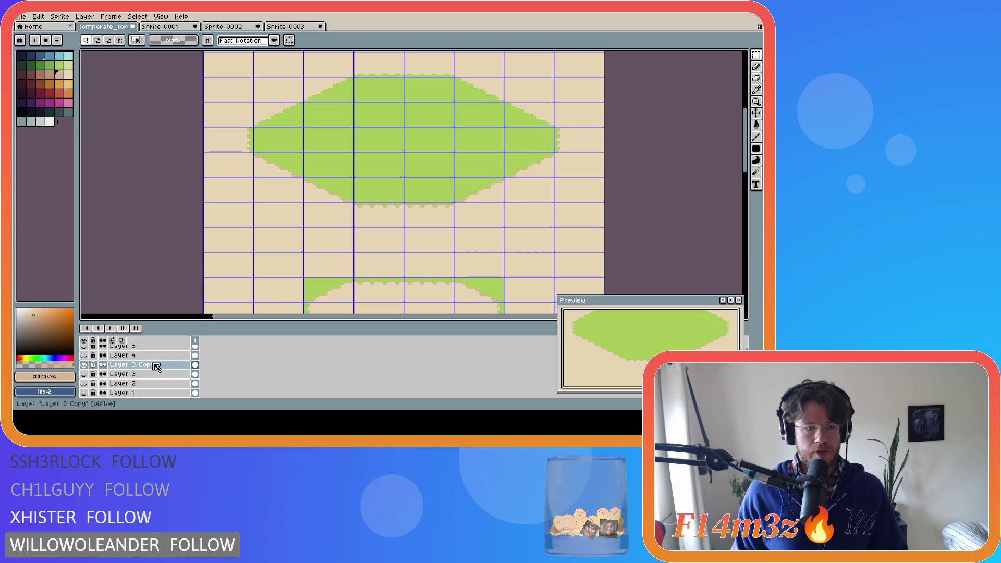
double_click(137, 374)
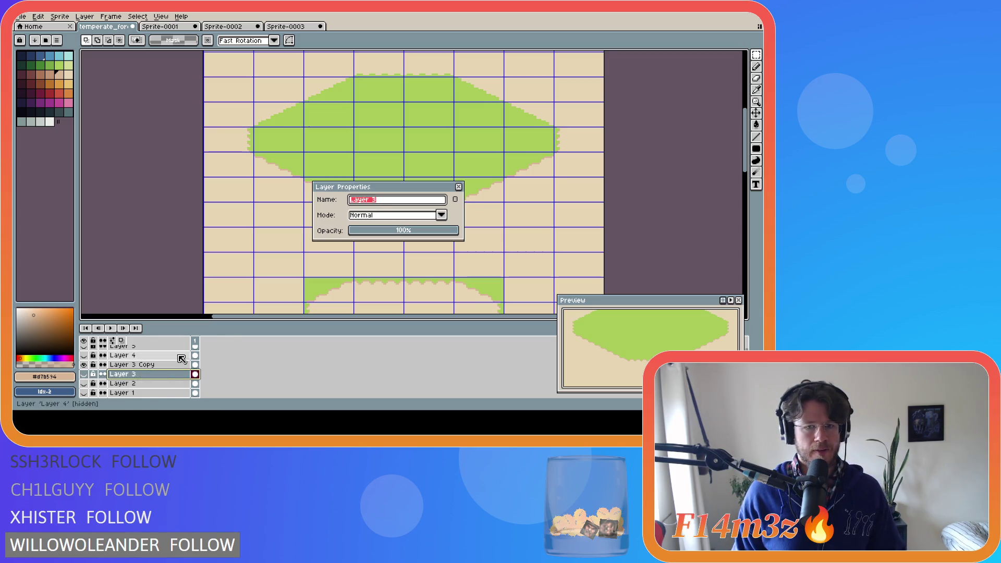
type("Sand to Grass")
key("Return")
Step: Rename the duplicate layer to 'Sand to Grass Copy'
left_click(145, 366)
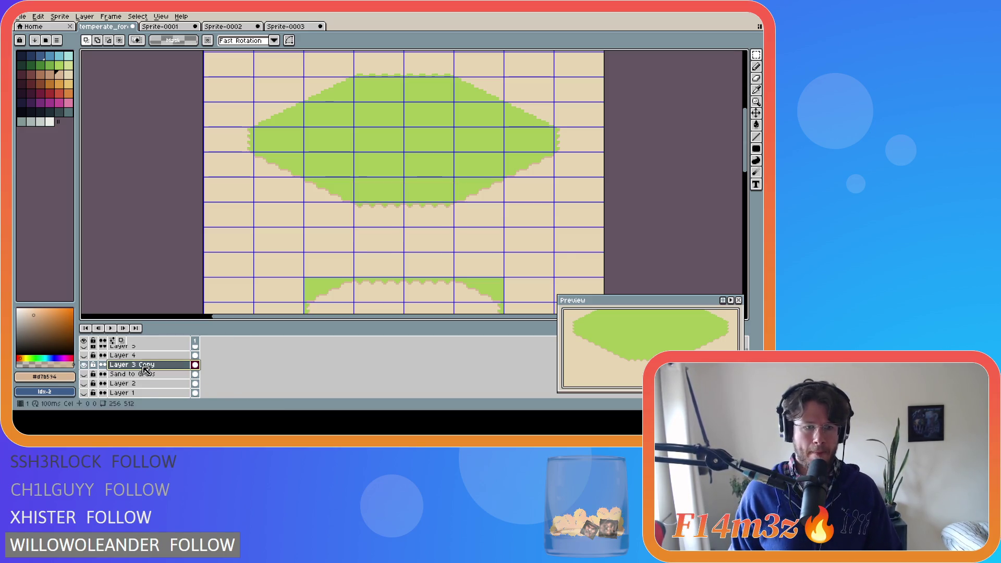
double_click(145, 366)
type("Sand to Grass C")
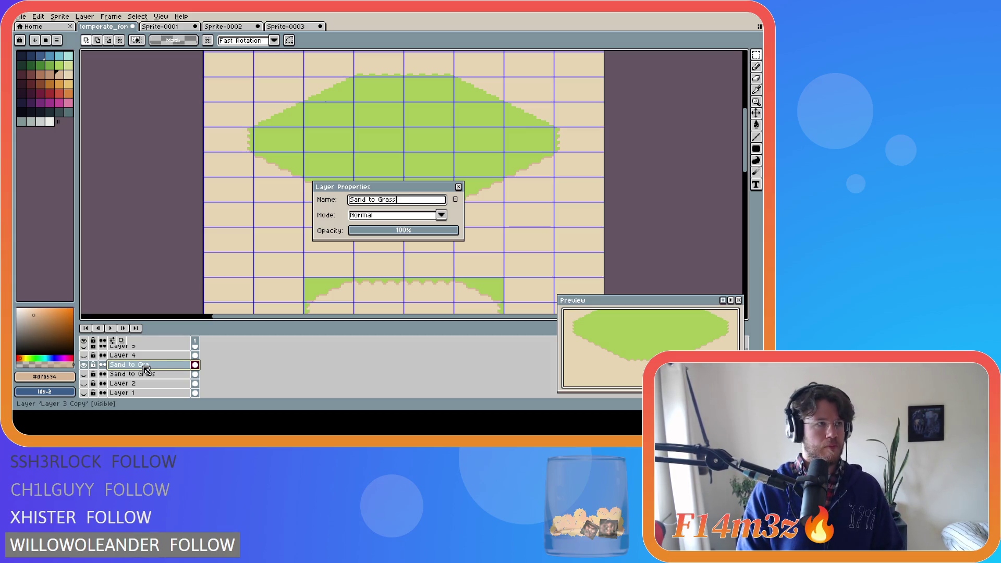
type("opy")
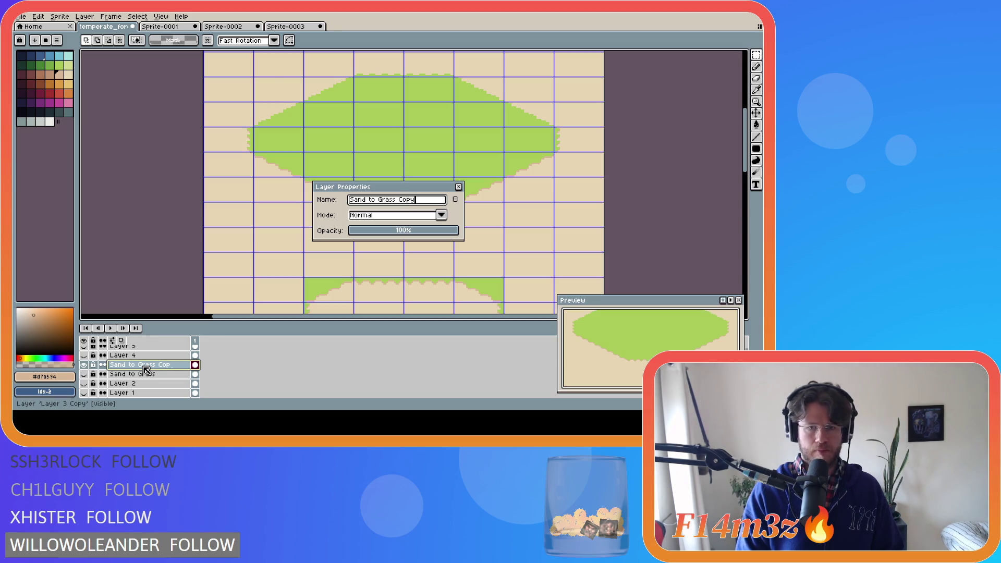
key("Return")
scroll(404, 173, "up", 1)
Step: Draw a sand-coloured diagonal line from the grass ellipse's left corner along its lower-left edge
left_click(556, 154, "alt")
key("b")
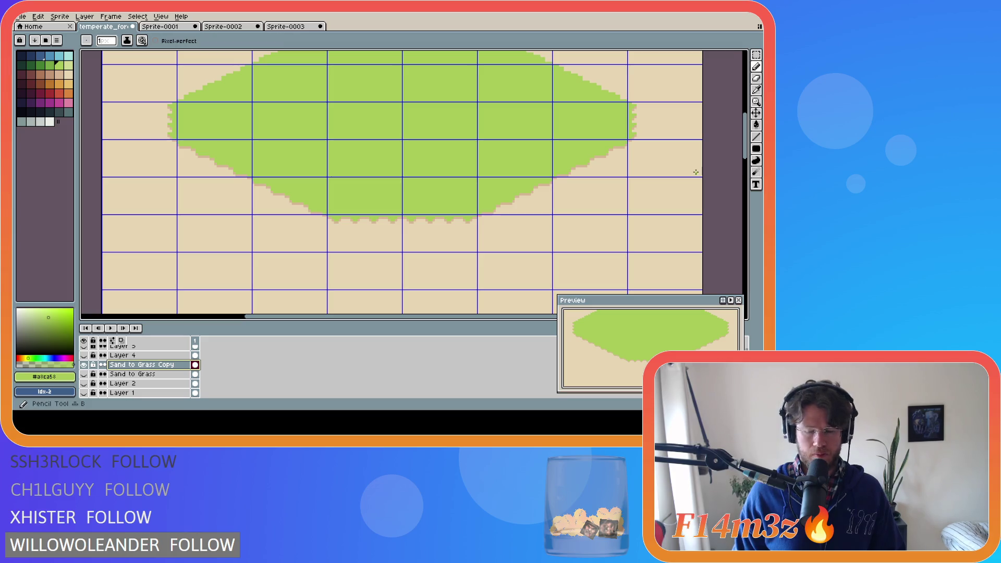
left_click_drag(746, 160, 751, 149)
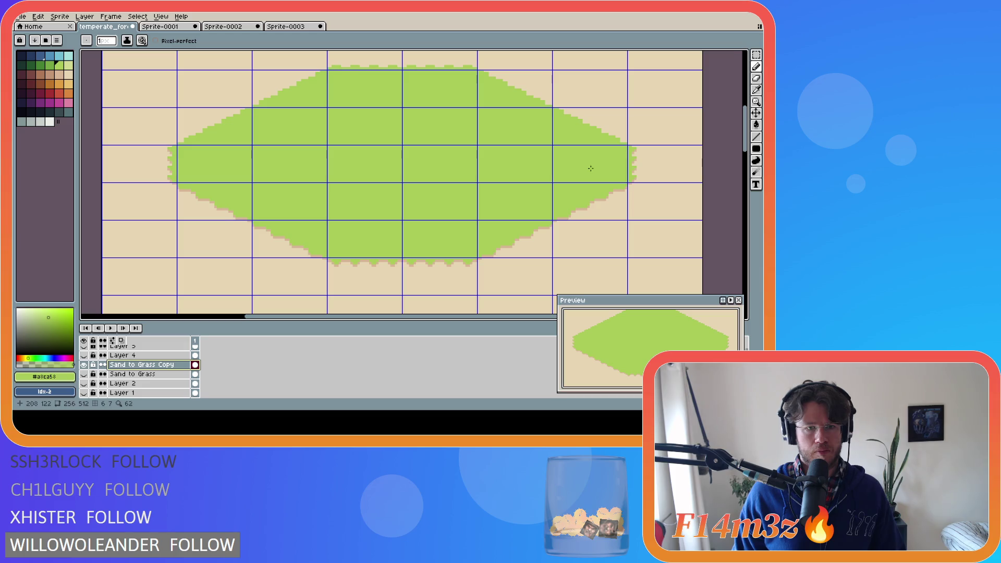
scroll(219, 178, "up", 1)
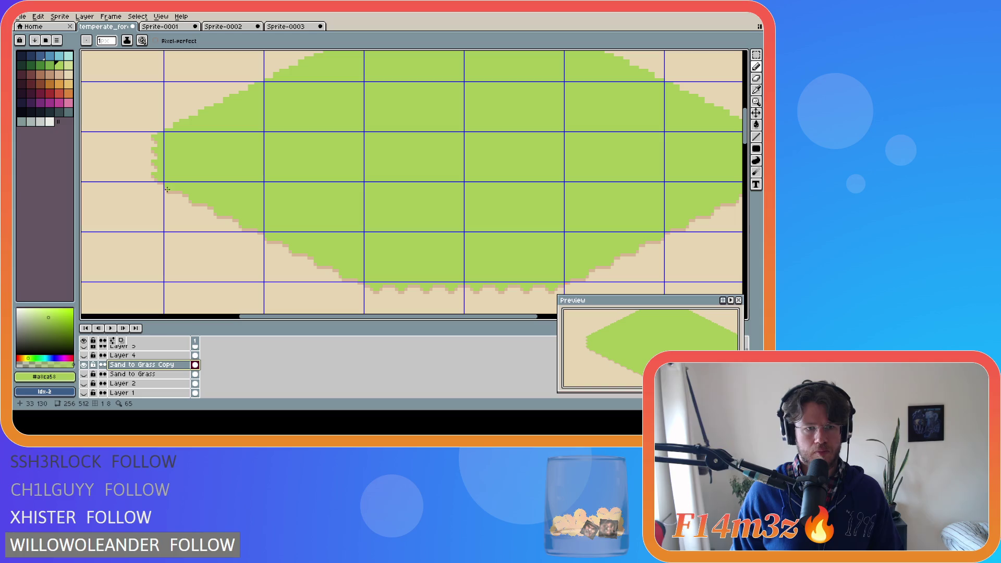
left_click(188, 210, "alt")
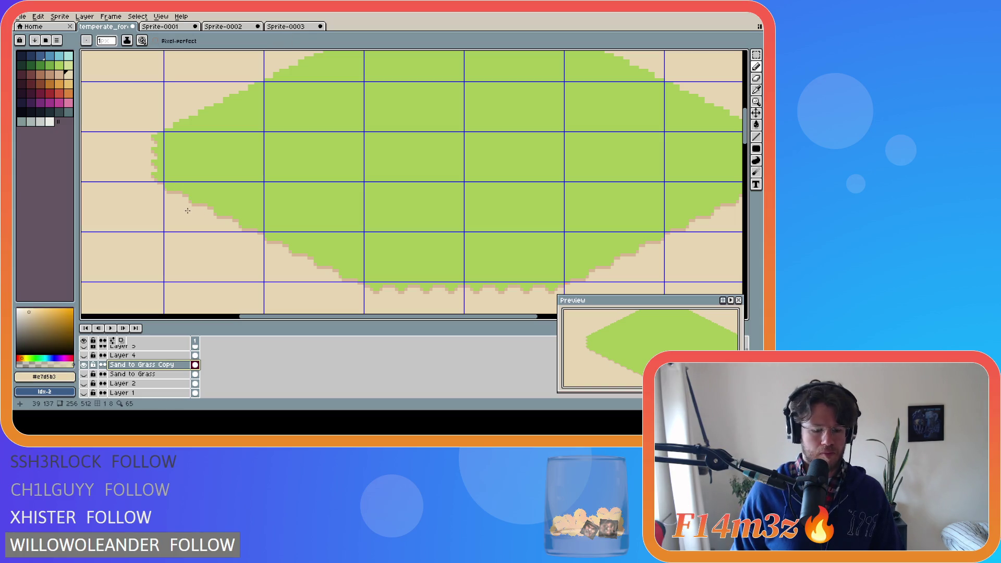
key("l")
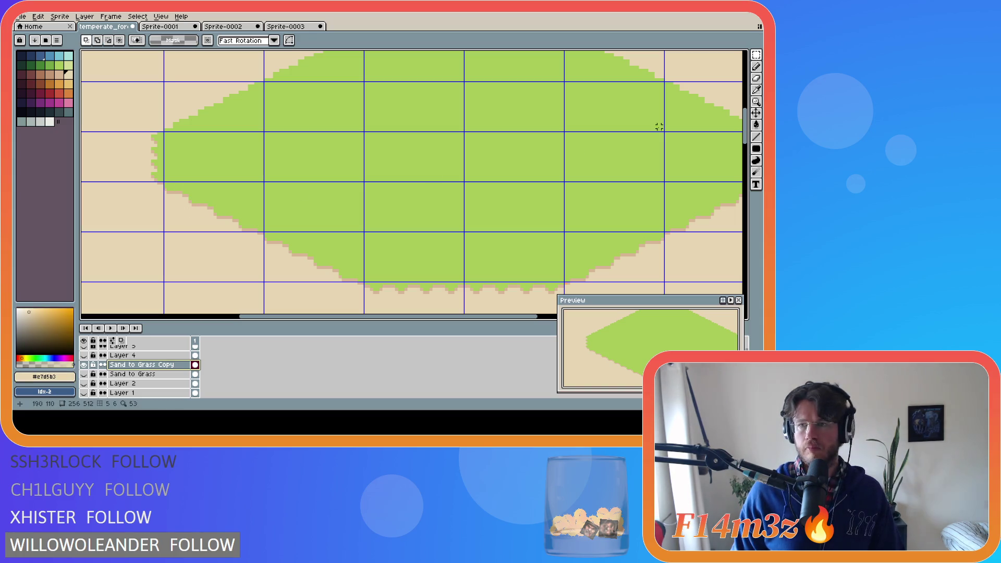
left_click(757, 137)
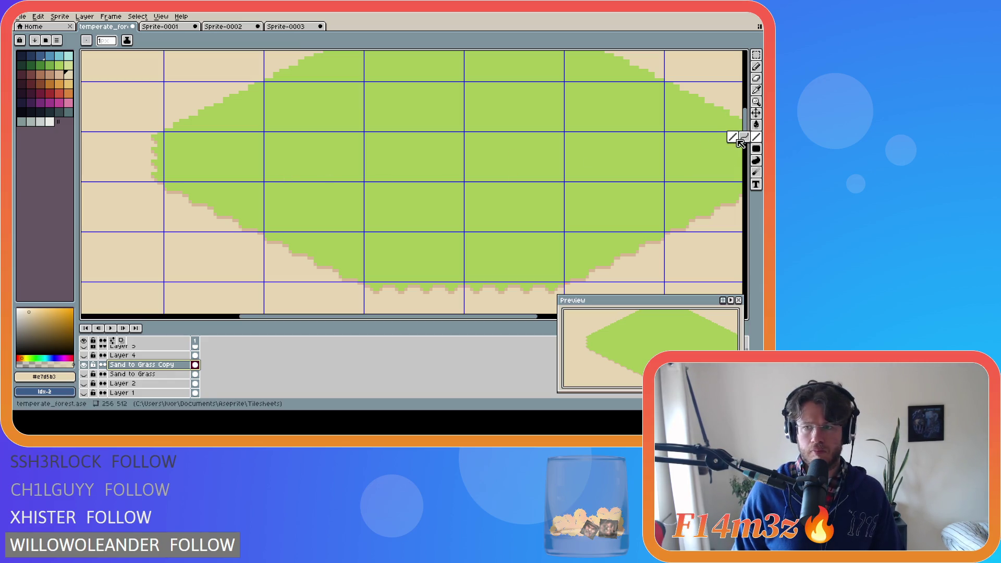
left_click_drag(164, 184, 260, 228)
key("ctrl+z")
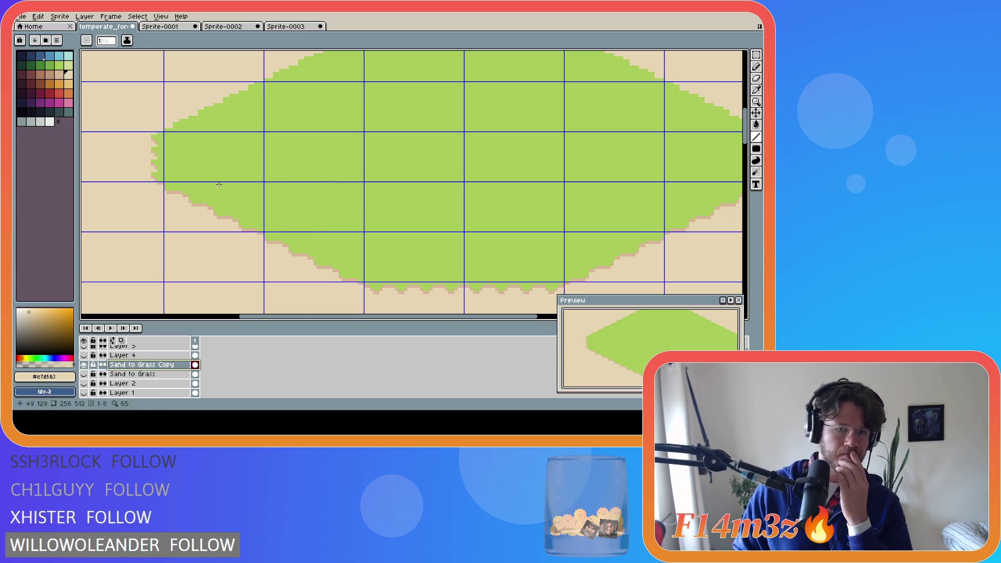
left_click_drag(164, 182, 360, 279)
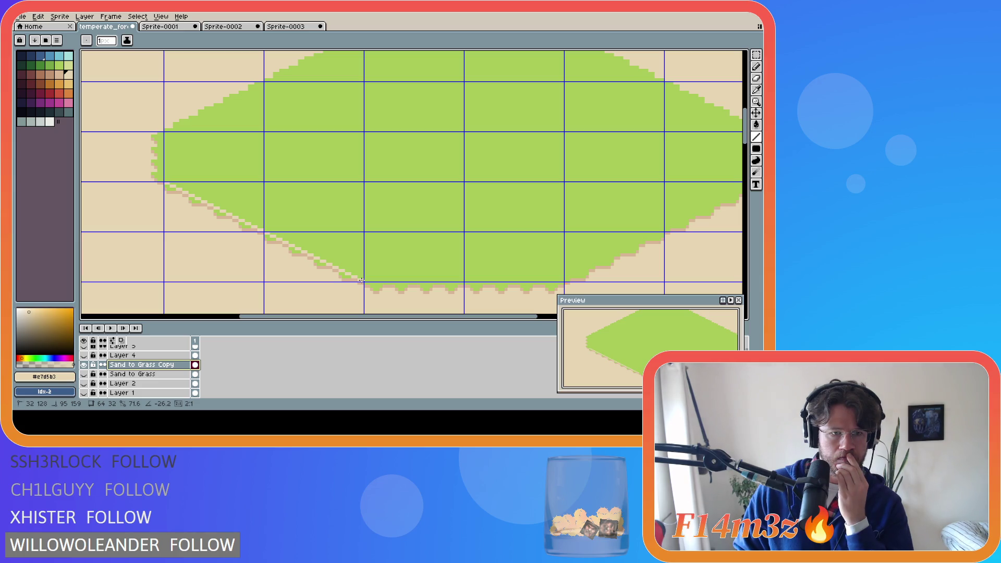
Step: Fill the leftover green pixels below the diagonal with sand
key("g")
scroll(162, 182, "up", 1)
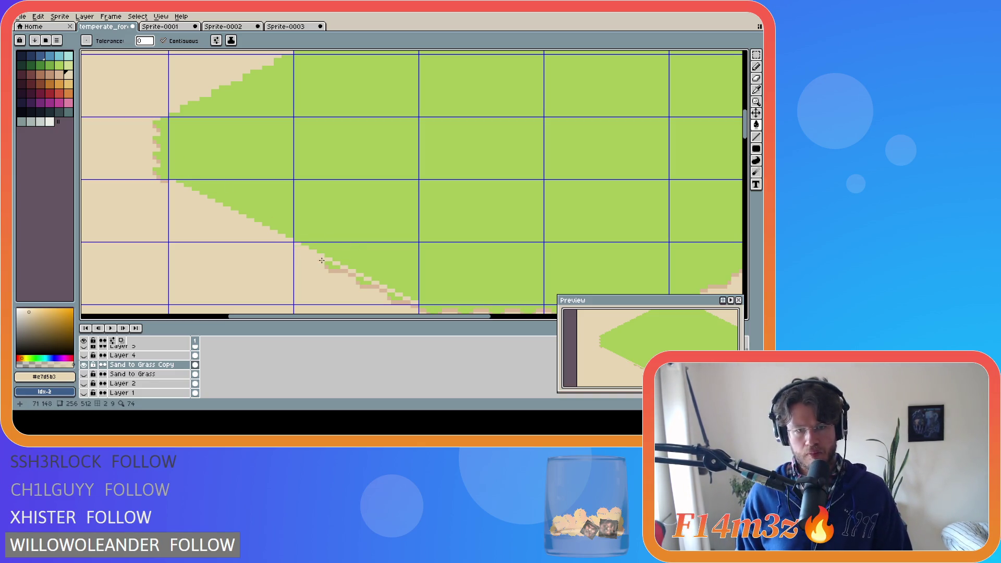
left_click(362, 282)
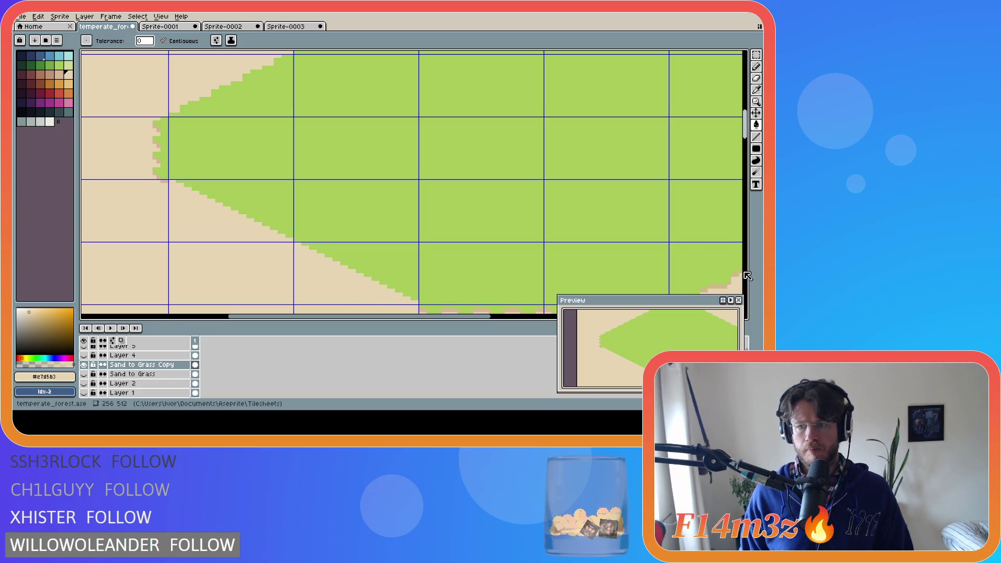
scroll(522, 246, "down", 3)
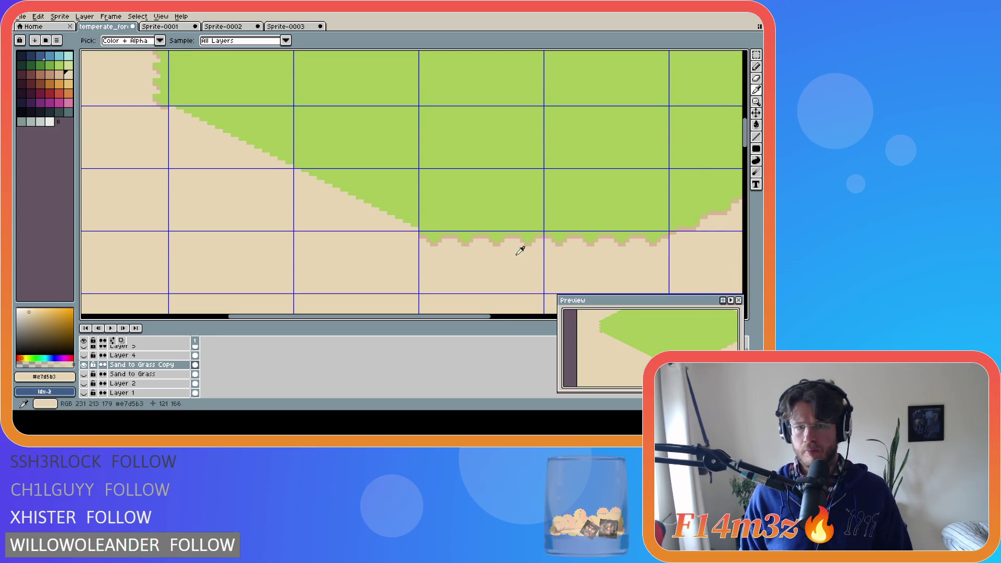
Step: Paint sand over the jagged green pixels along the grass's bottom and left edges
left_click(755, 148)
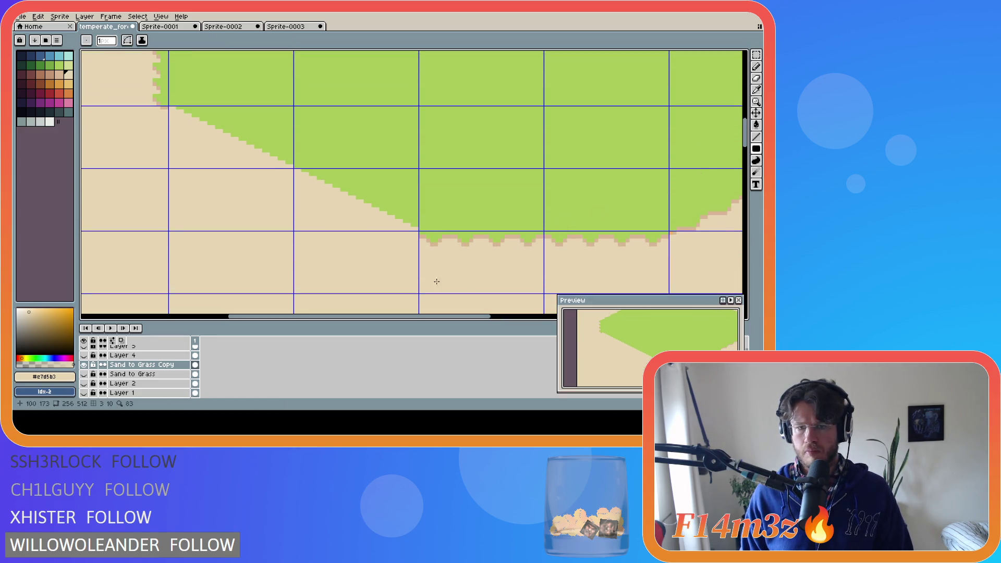
left_click_drag(420, 232, 671, 248)
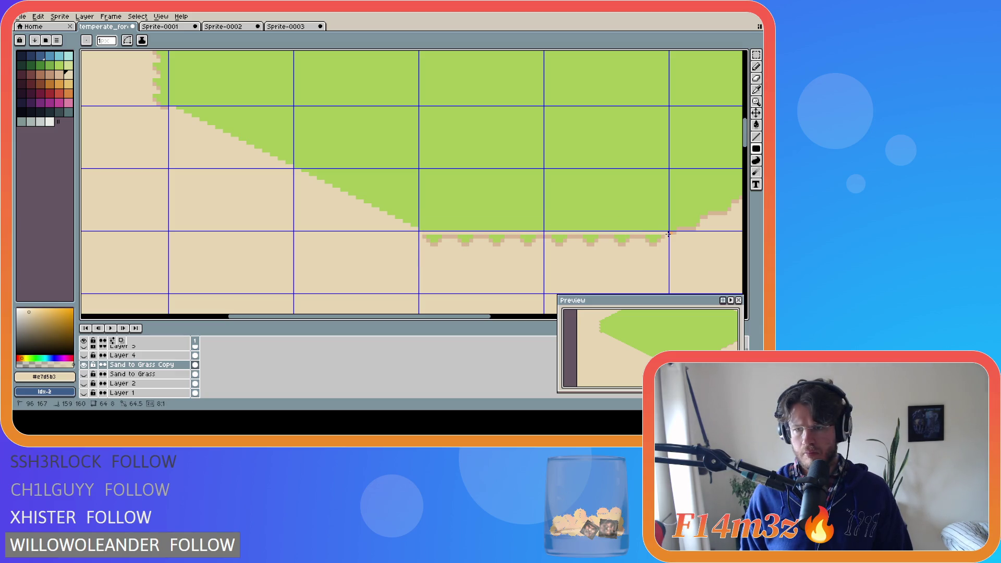
scroll(599, 249, "down", 1)
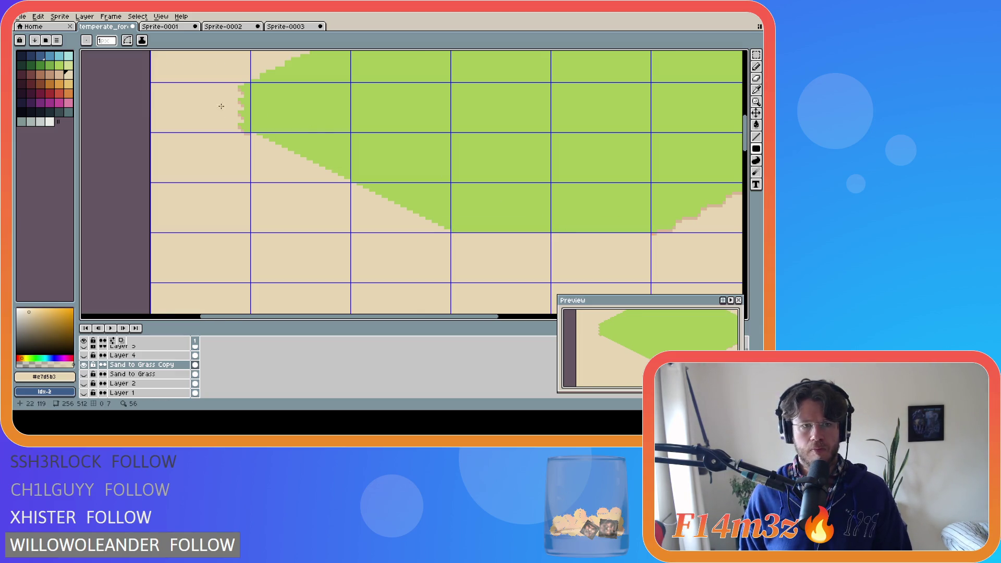
left_click_drag(243, 86, 244, 139)
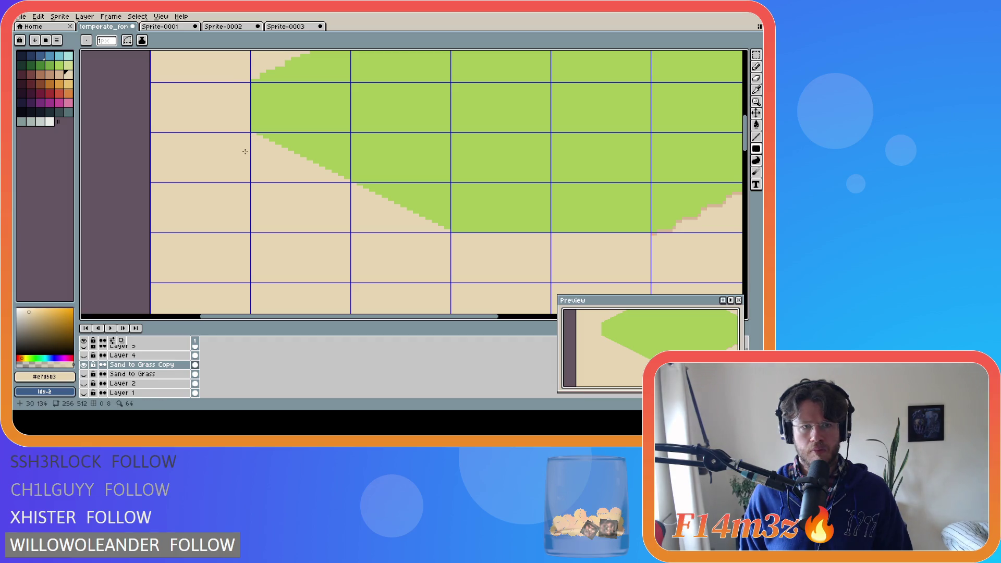
Step: Try a few green pixels just left of the straight edge, then undo them
left_click(309, 111, "alt")
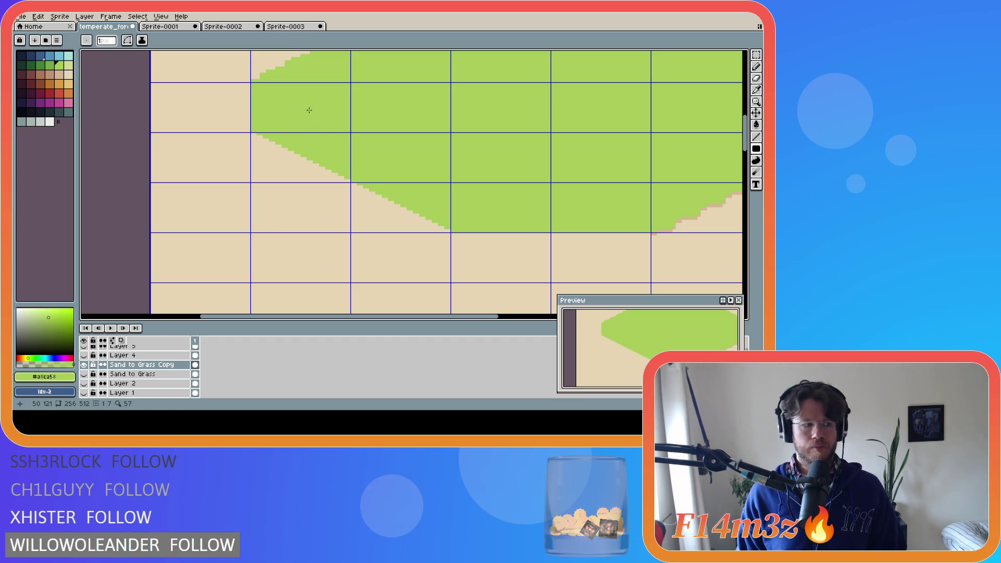
scroll(243, 128, "up", 1)
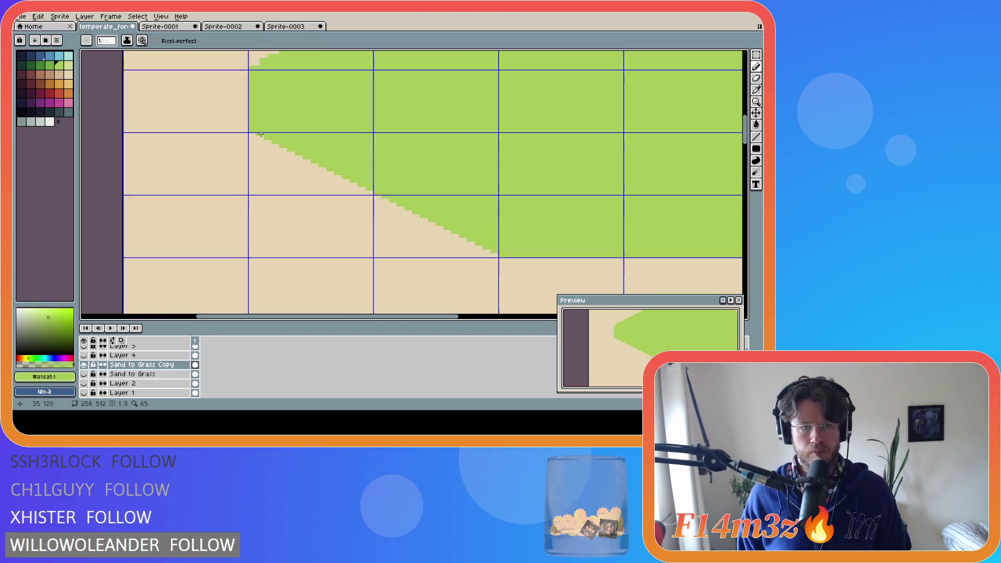
scroll(243, 128, "up", 1)
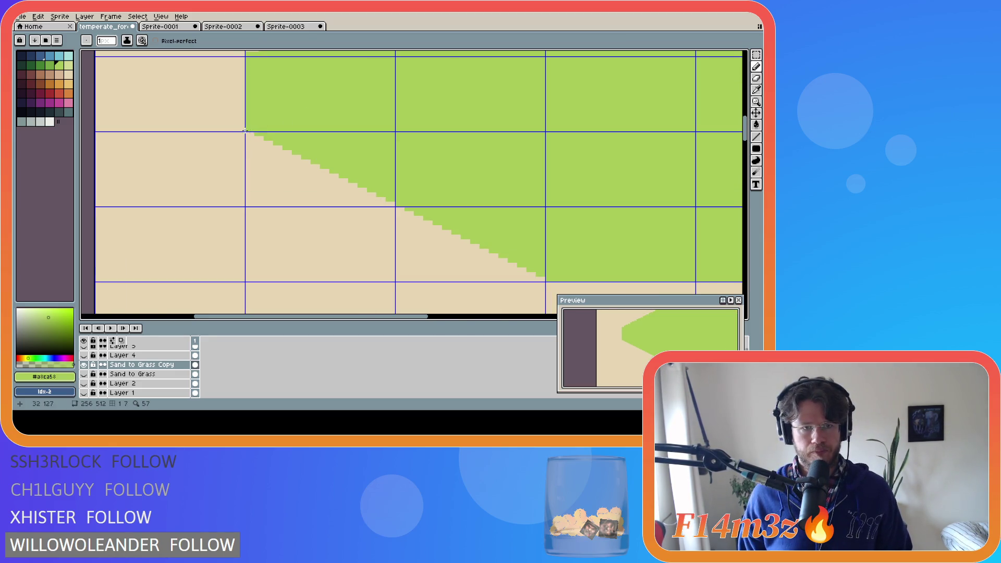
left_click_drag(233, 141, 254, 138)
left_click(249, 151)
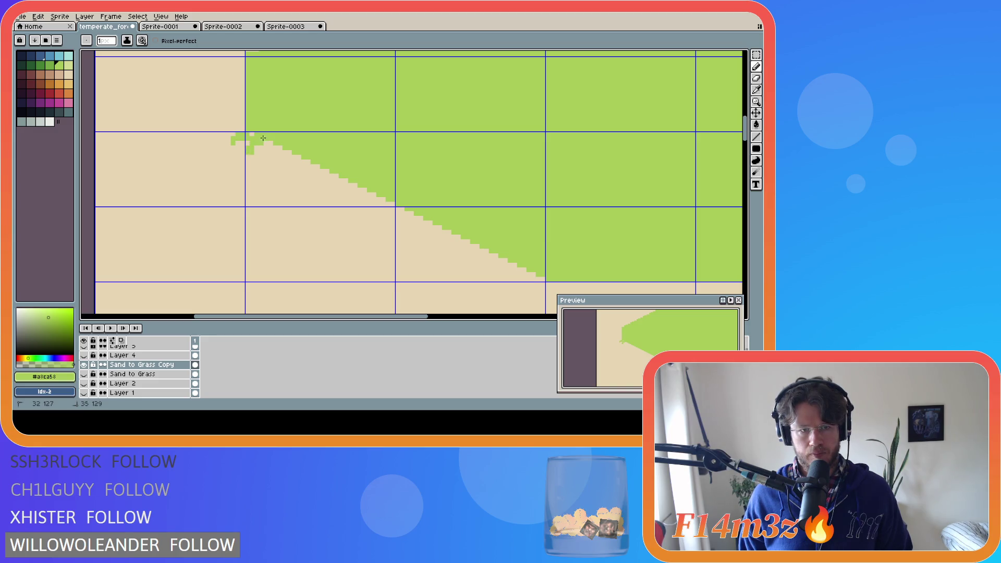
key("ctrl+z")
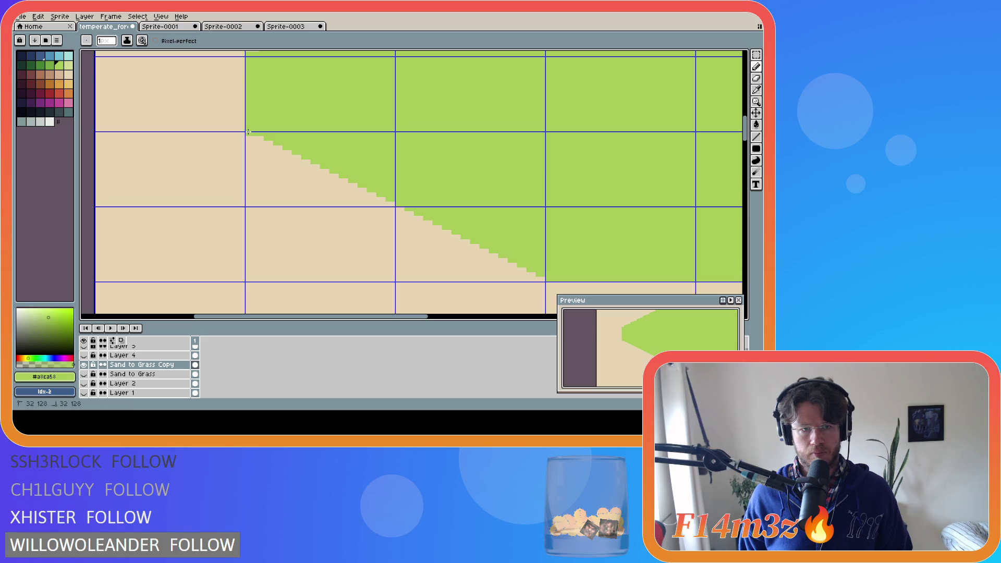
key("v")
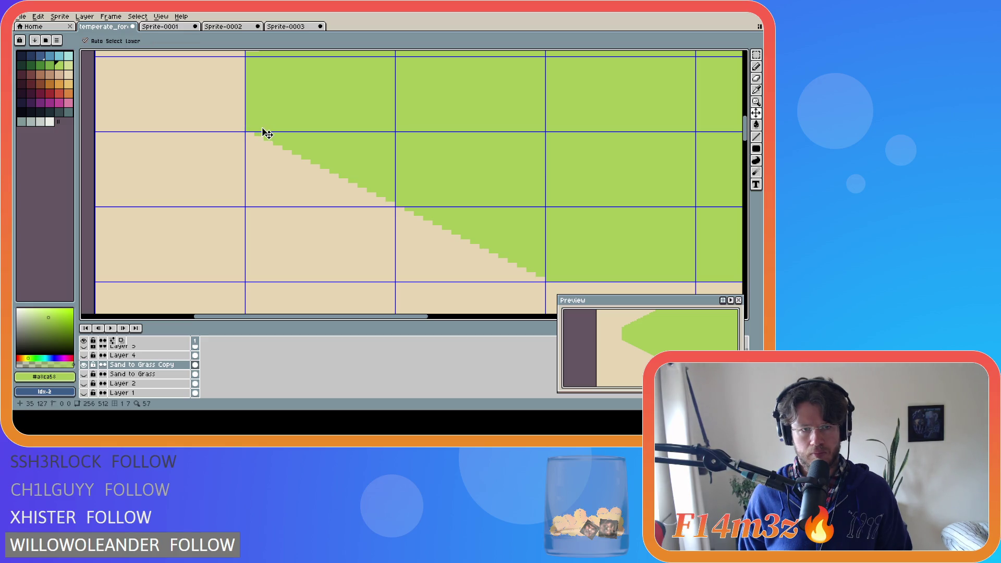
mouse_move(243, 123)
left_mouse_down()
mouse_move(234, 135)
mouse_move(281, 145)
left_mouse_up()
right_click(247, 138)
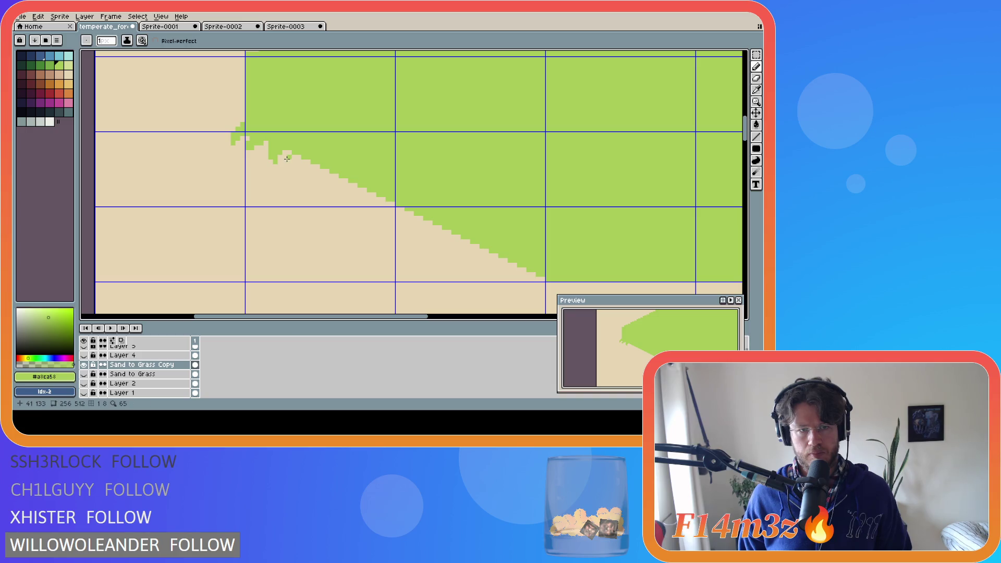
key("b")
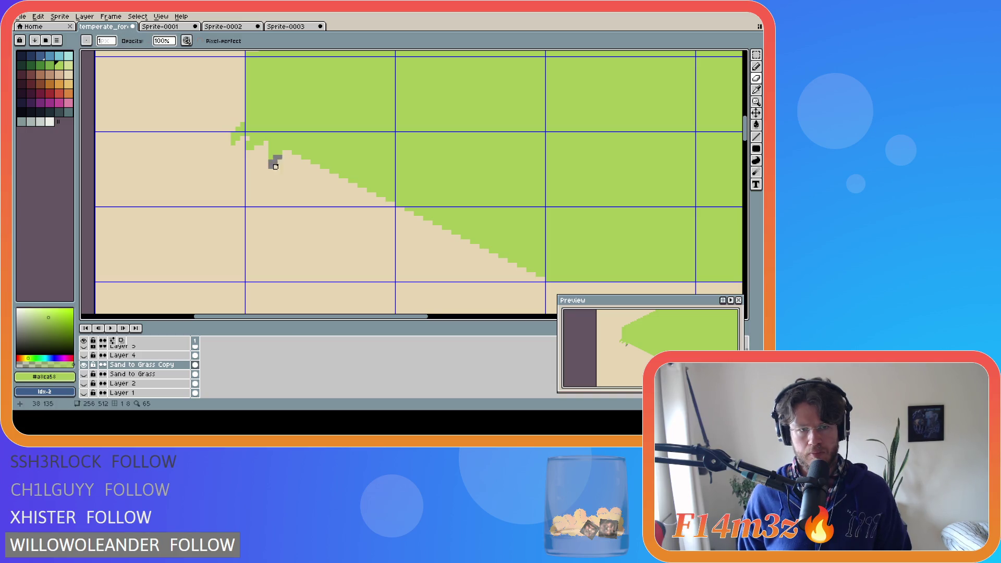
key("i")
left_click(280, 166)
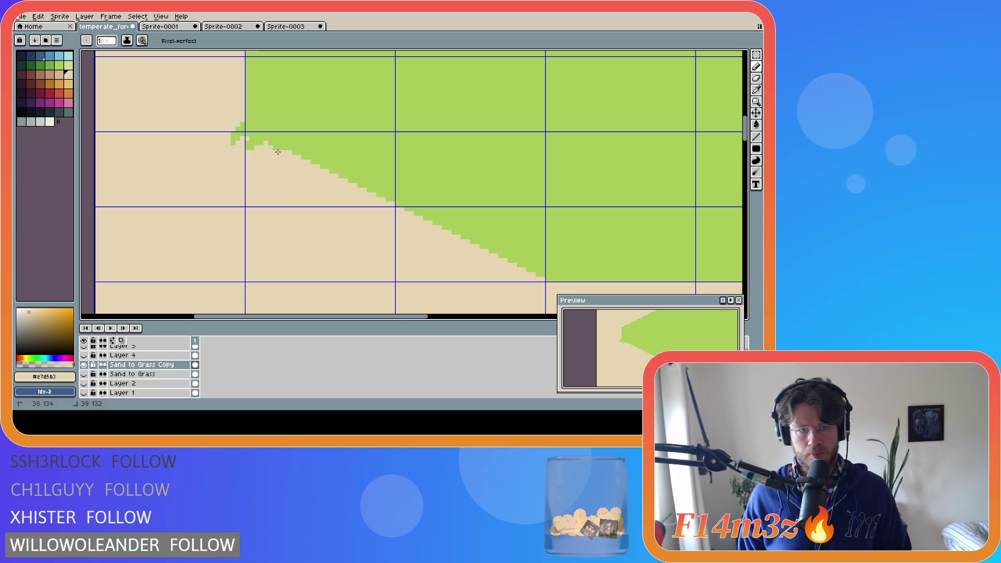
left_click_drag(275, 148, 268, 150)
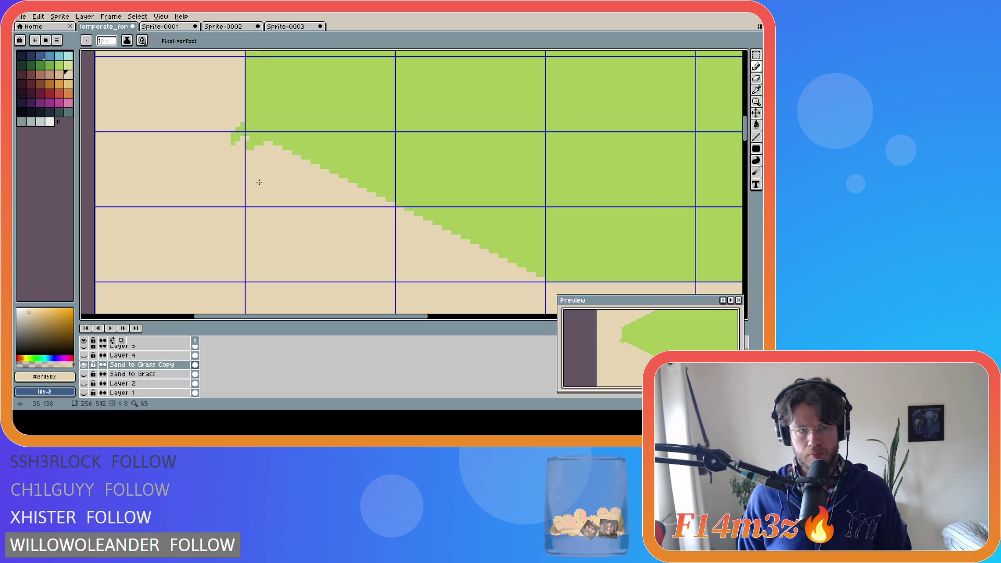
left_click(263, 135, "alt")
key("ctrl+z")
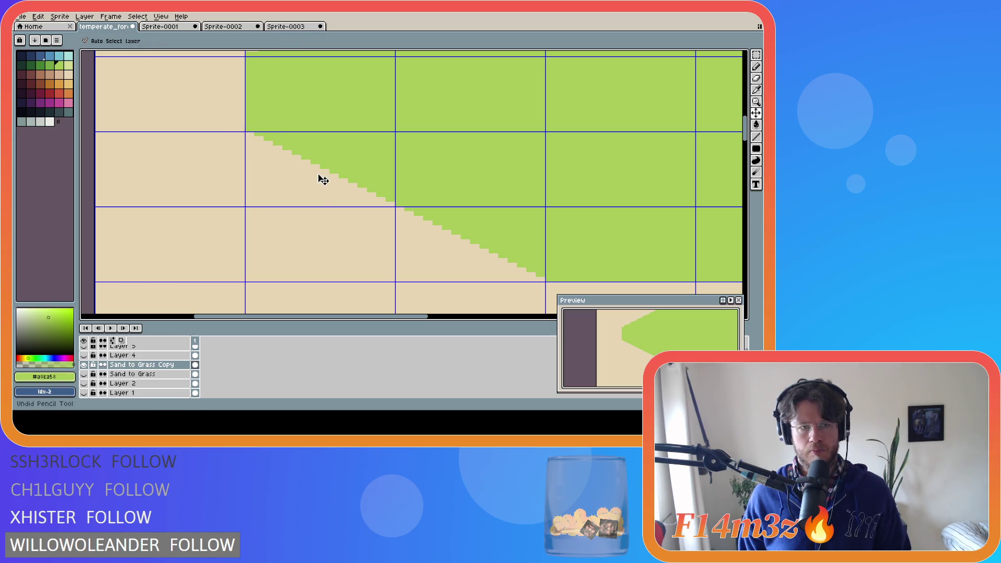
key("ctrl+z")
key("ctrl+z")
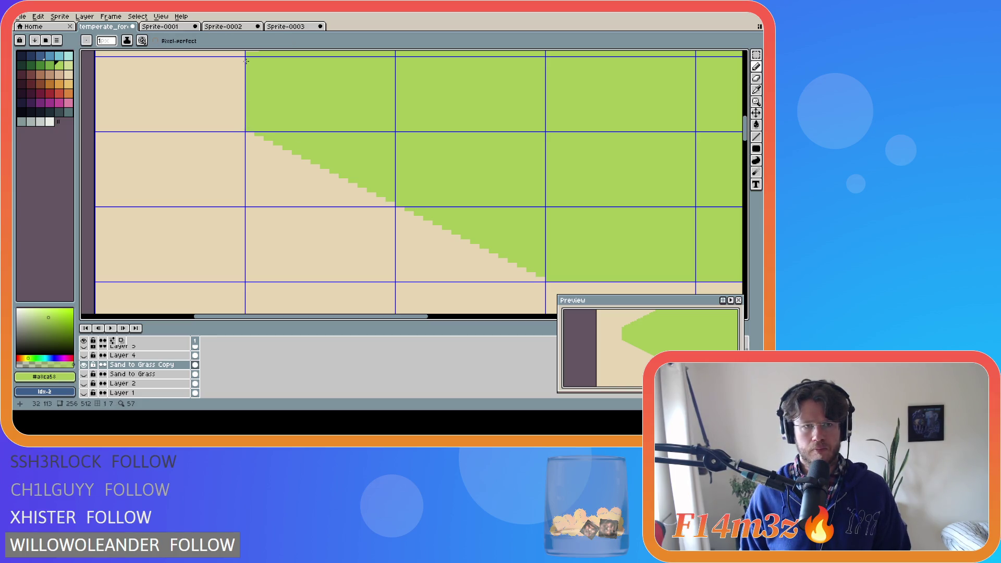
mouse_move(245, 57)
left_mouse_down()
mouse_move(230, 68)
mouse_move(250, 71)
left_mouse_up()
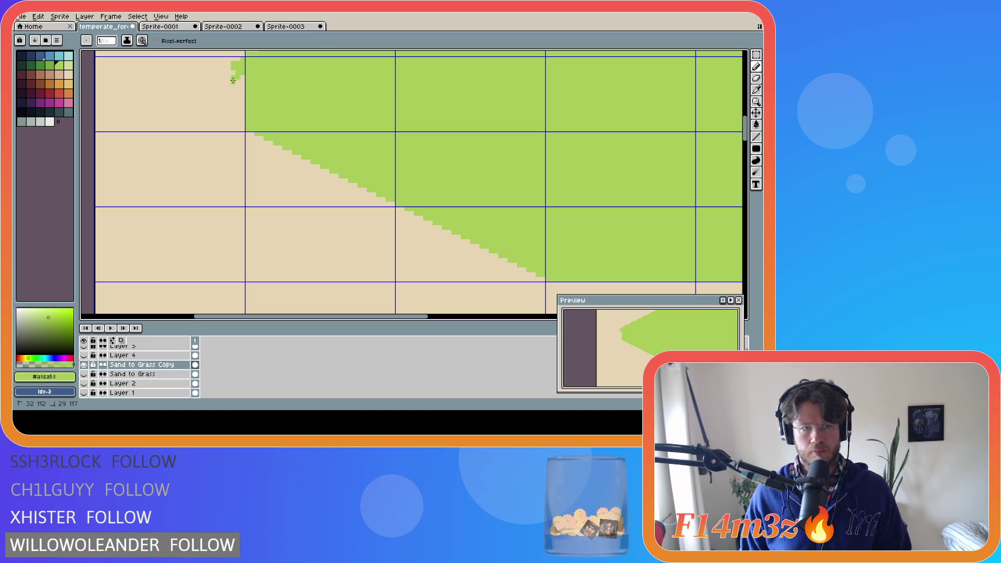
key("ctrl+z")
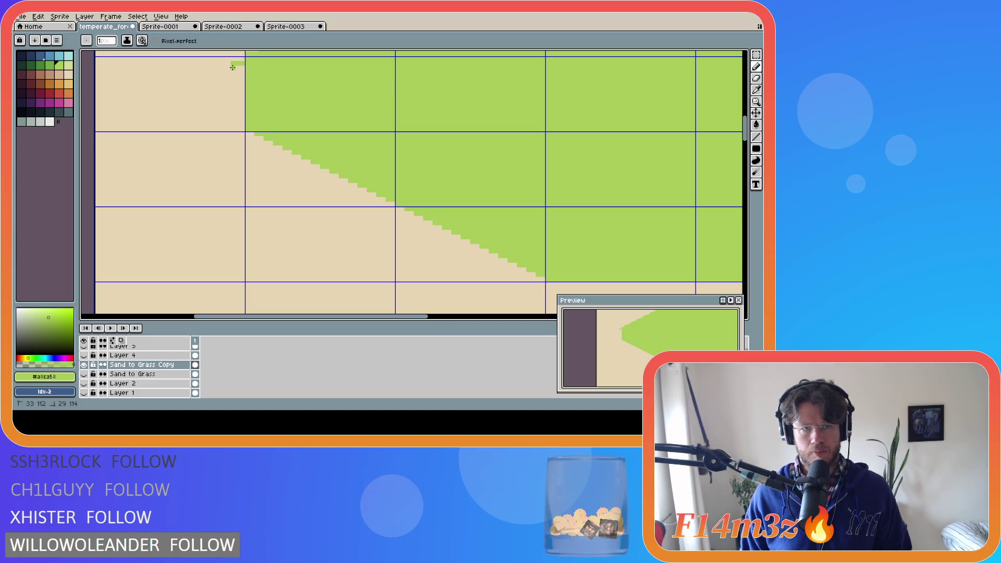
key("ctrl+z")
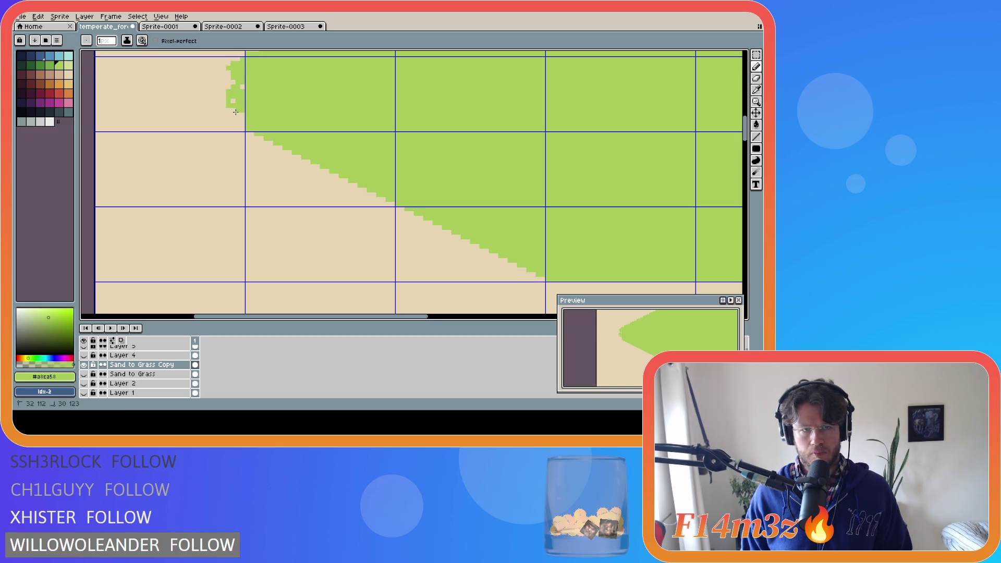
key("ctrl+z")
scroll(241, 112, "left", 1)
left_click_drag(231, 68, 247, 60)
key("ctrl+z")
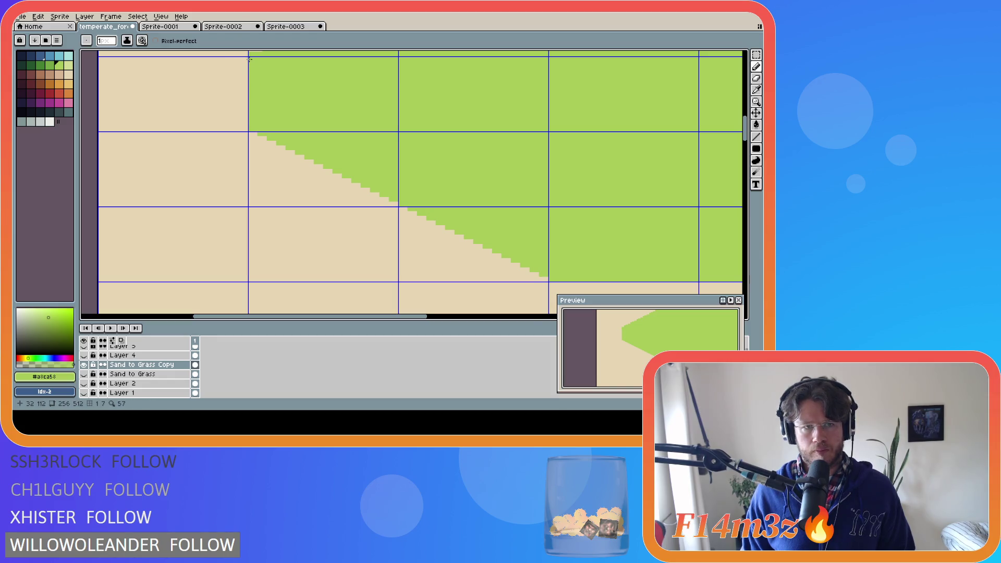
scroll(243, 99, "up", 1)
Step: Touch up the grass's left edge, painting sand back over stray green pixels
left_click_drag(243, 99, 247, 135)
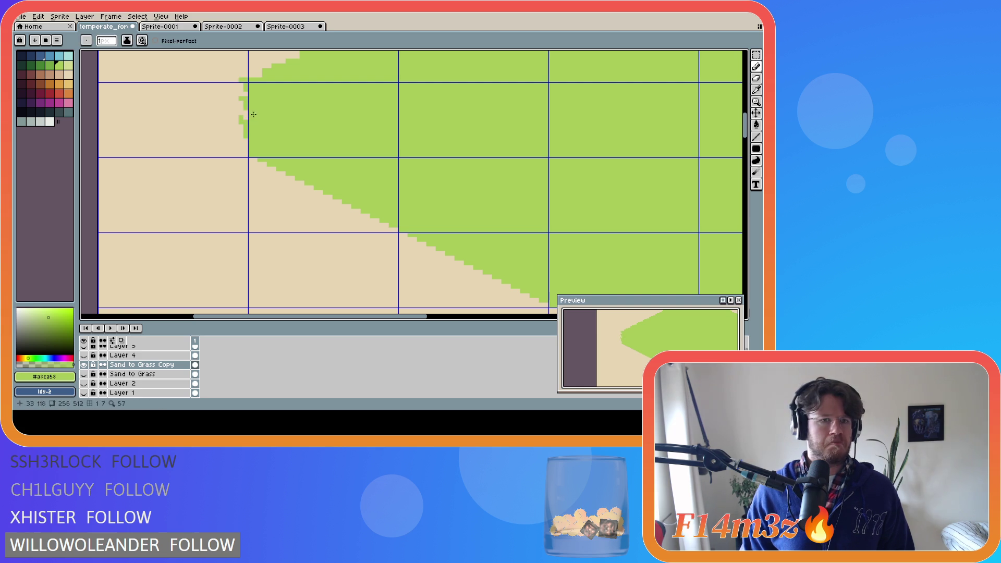
left_click(245, 135, "alt")
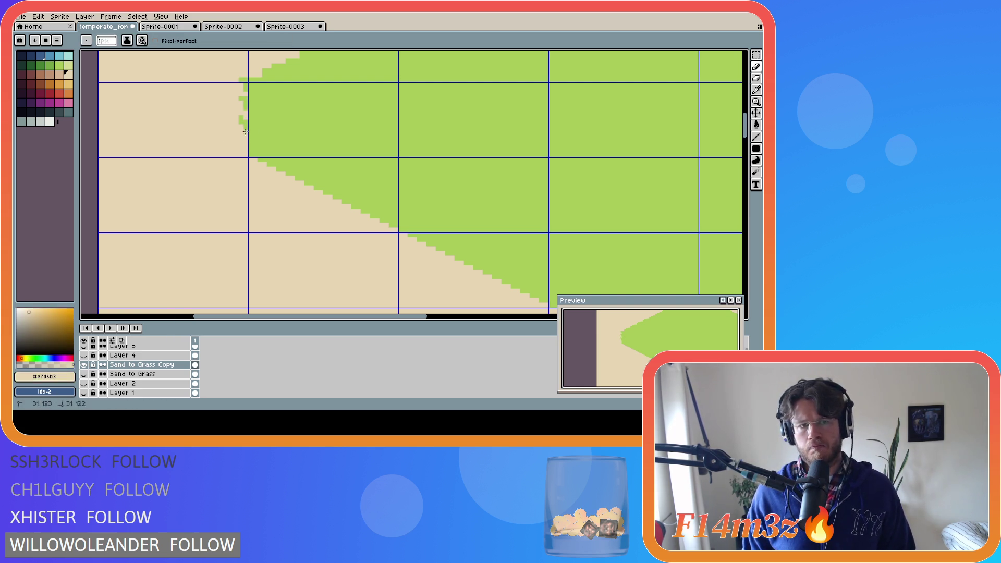
left_click_drag(243, 98, 235, 138)
left_click(254, 96, "alt")
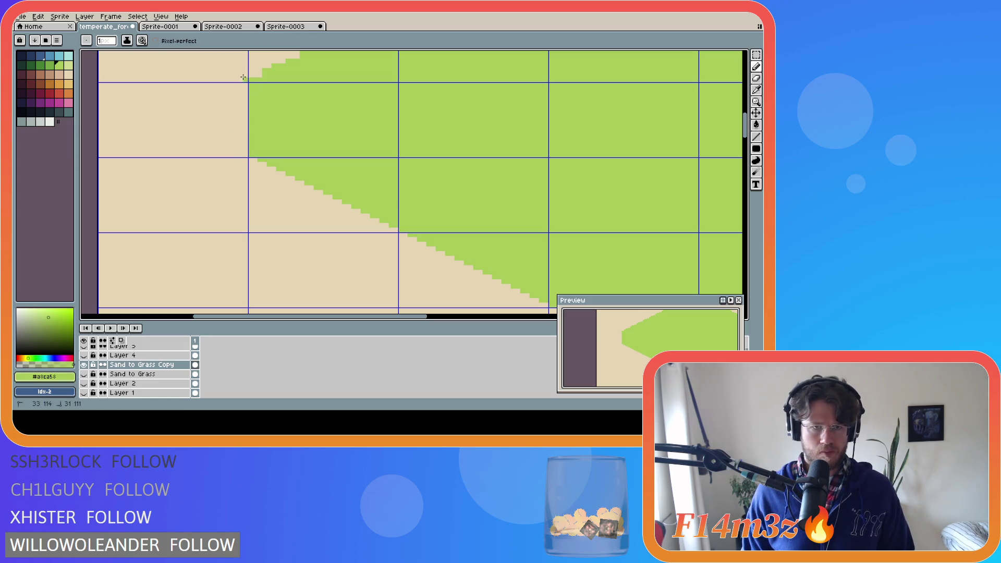
Step: Draw a small green stepped tuft at the grass's top-left corner, undoing attempts until it looks right
left_click_drag(236, 74, 239, 100)
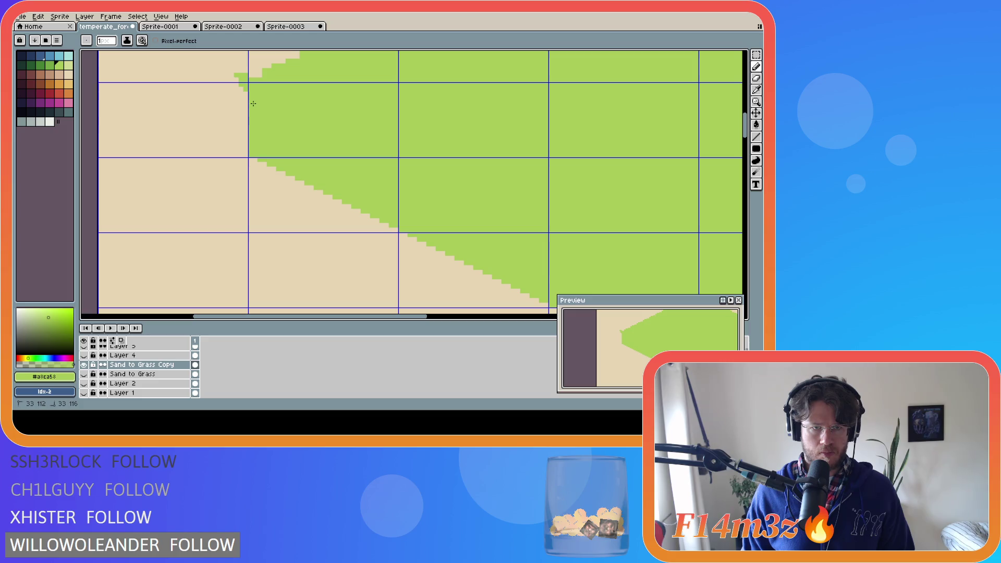
key("ctrl+z")
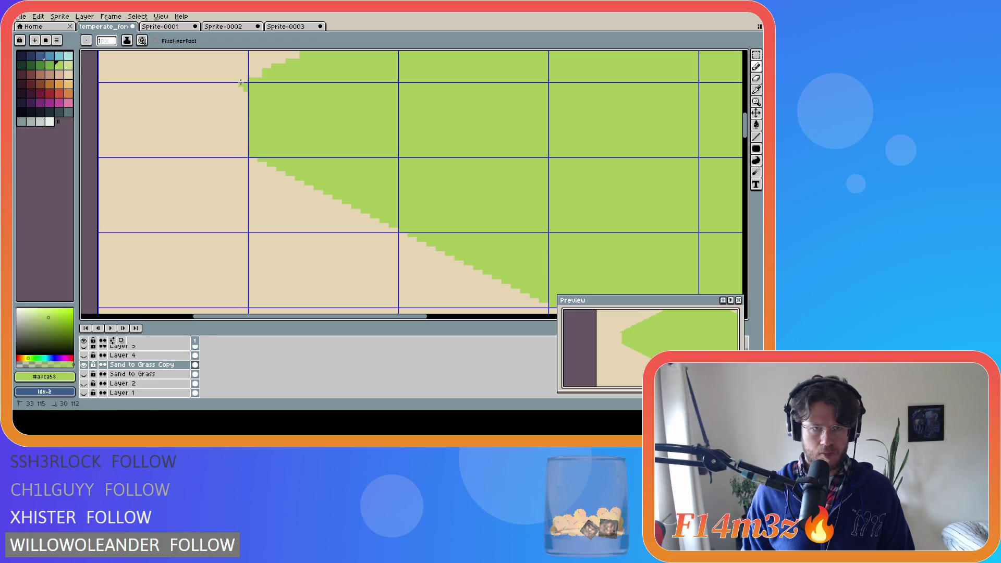
left_click_drag(240, 74, 250, 153)
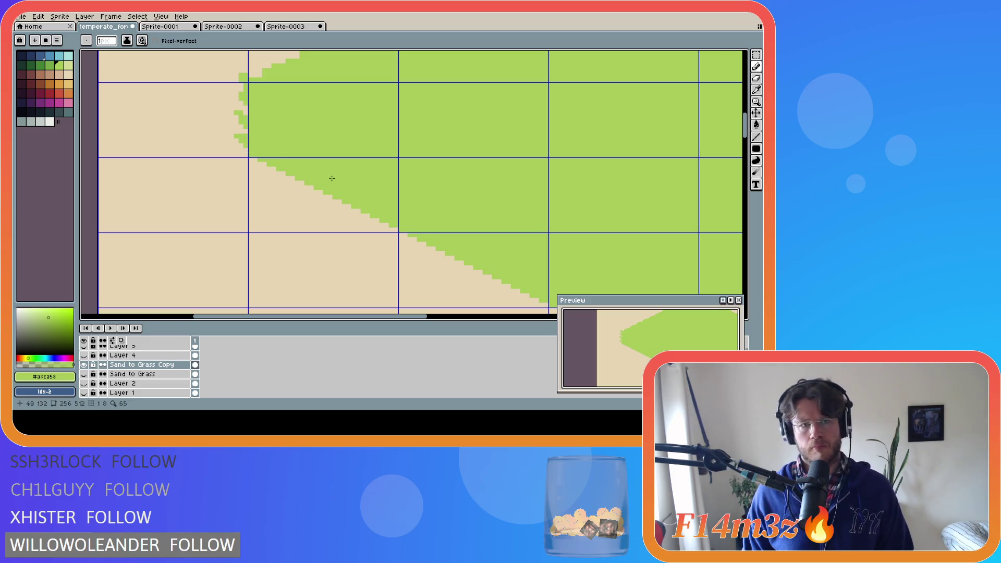
key("ctrl+z")
key("ctrl+z")
key("ctrl+z")
key("ctrl+z")
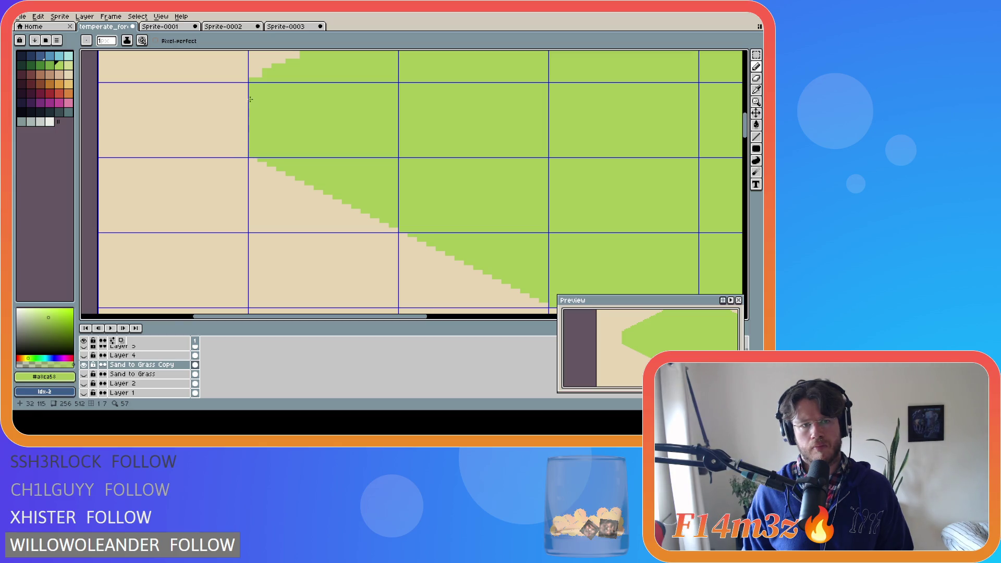
left_click(240, 77)
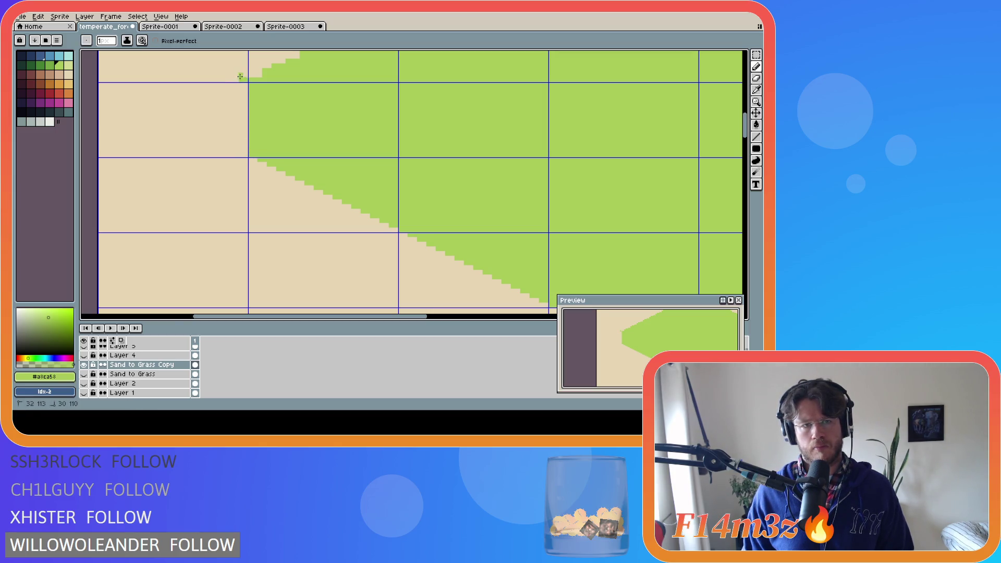
key("ctrl+z")
key("ctrl+z")
key("ctrl+z")
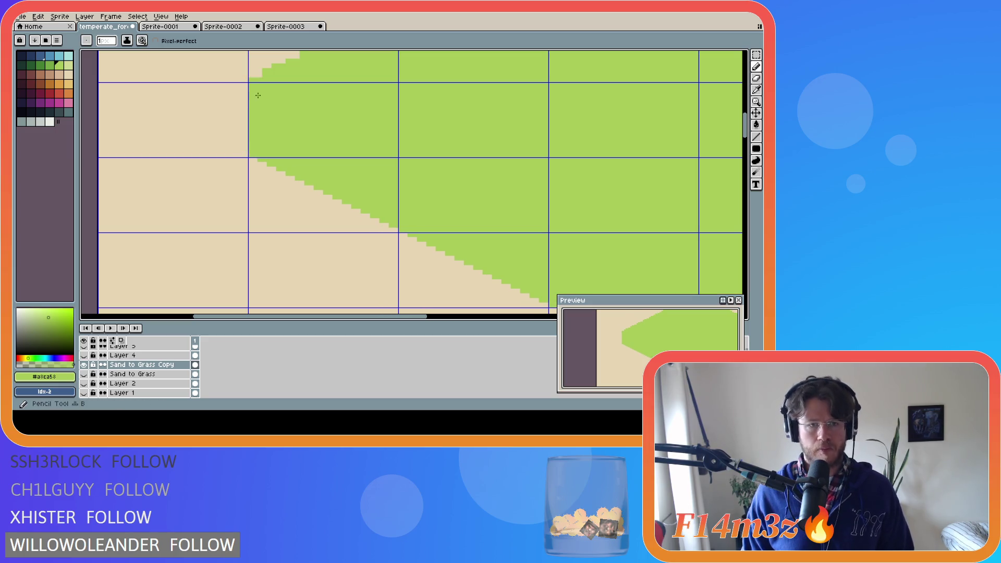
mouse_move(247, 84)
left_mouse_down()
mouse_move(235, 74)
mouse_move(246, 95)
left_mouse_up()
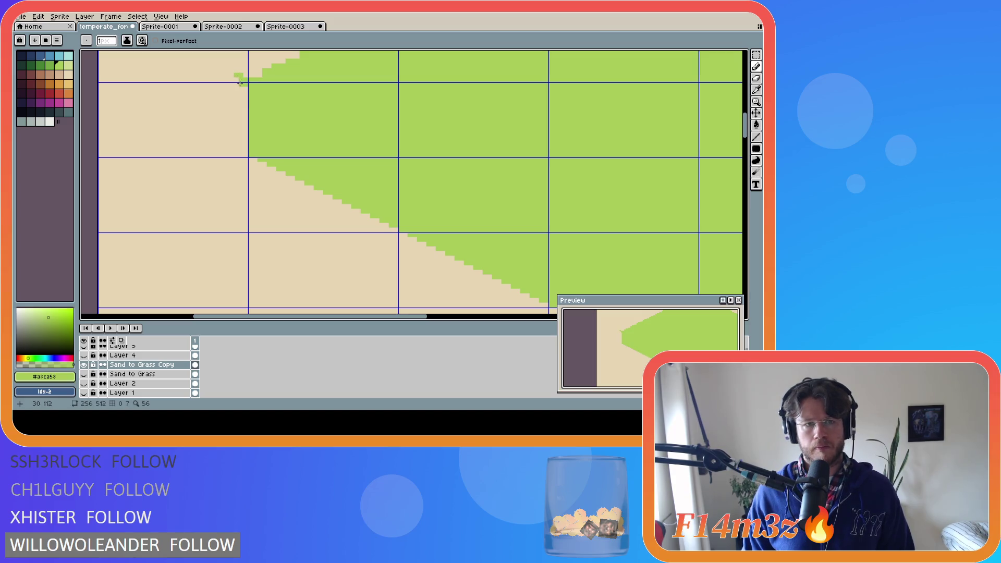
key("ctrl+z")
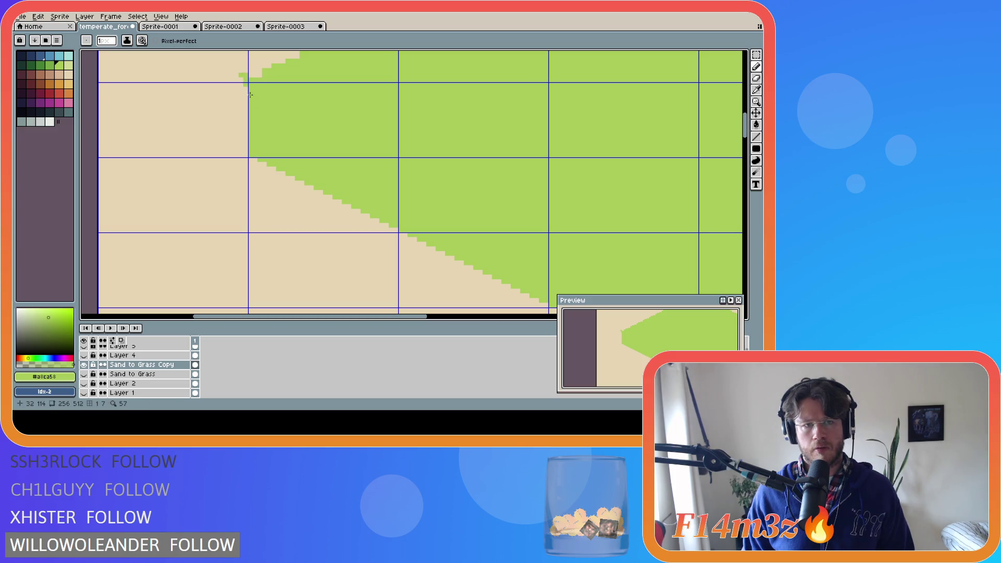
mouse_move(252, 94)
left_mouse_down()
mouse_move(235, 69)
mouse_move(241, 83)
left_mouse_up()
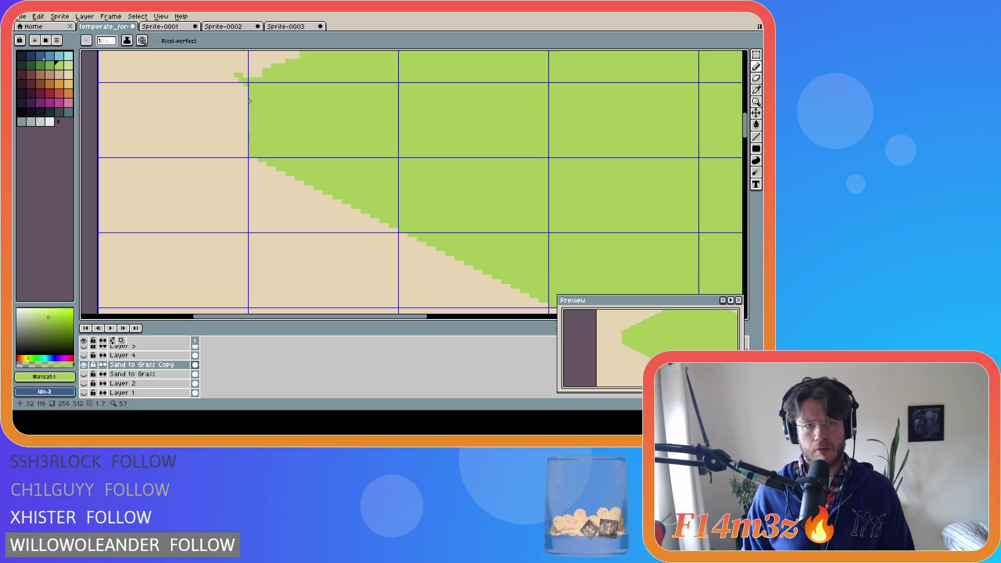
key("m")
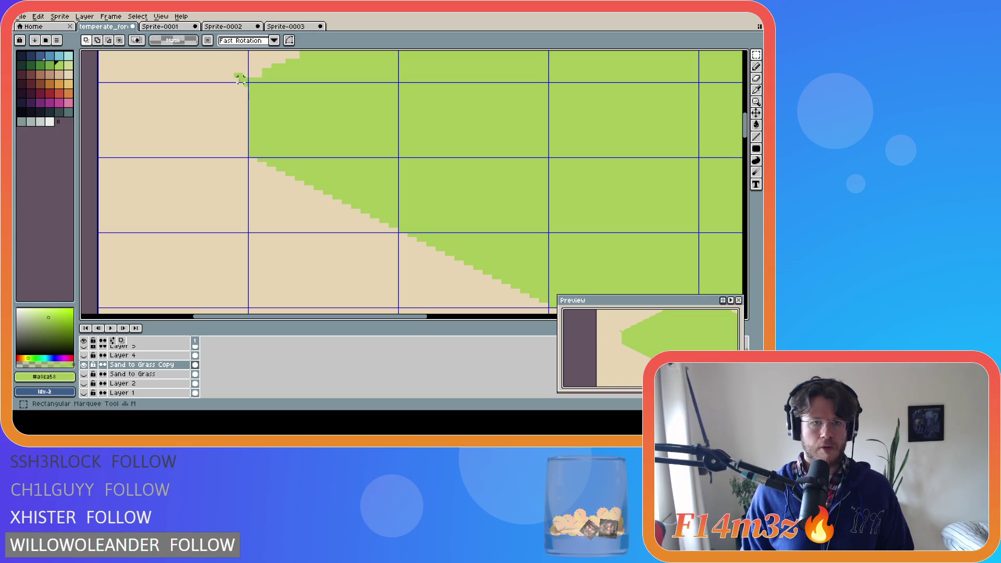
Step: Select the corner tuft and move it further down the grass's left edge
left_click_drag(227, 66, 248, 107)
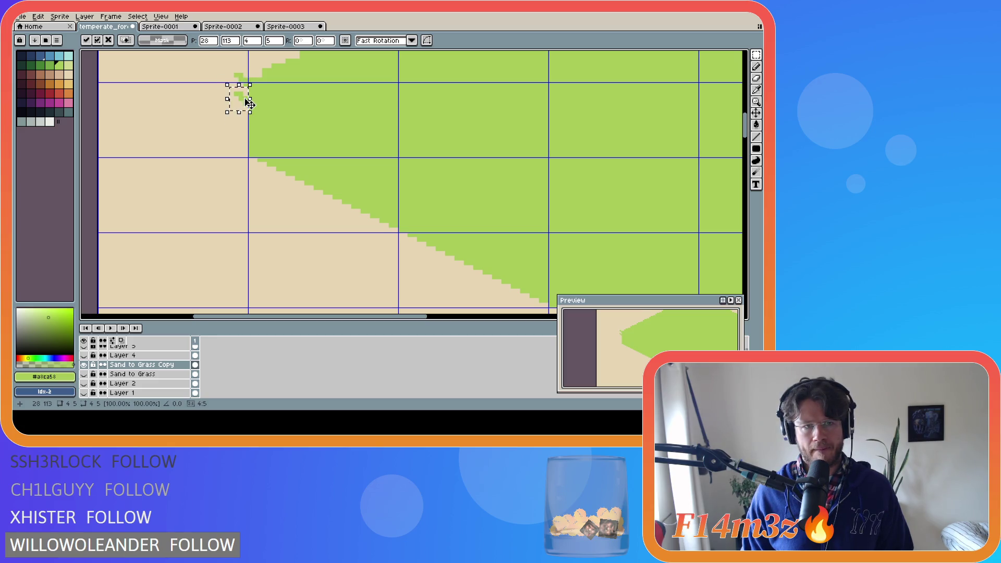
key("Up")
key("Up")
key("Up")
left_click_drag(241, 93, 251, 149)
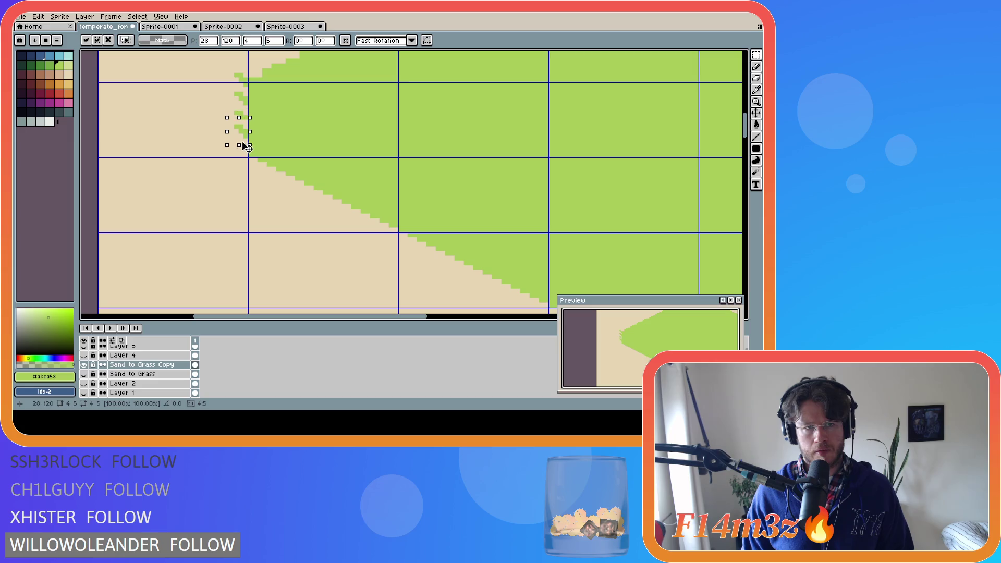
key("ctrl+d")
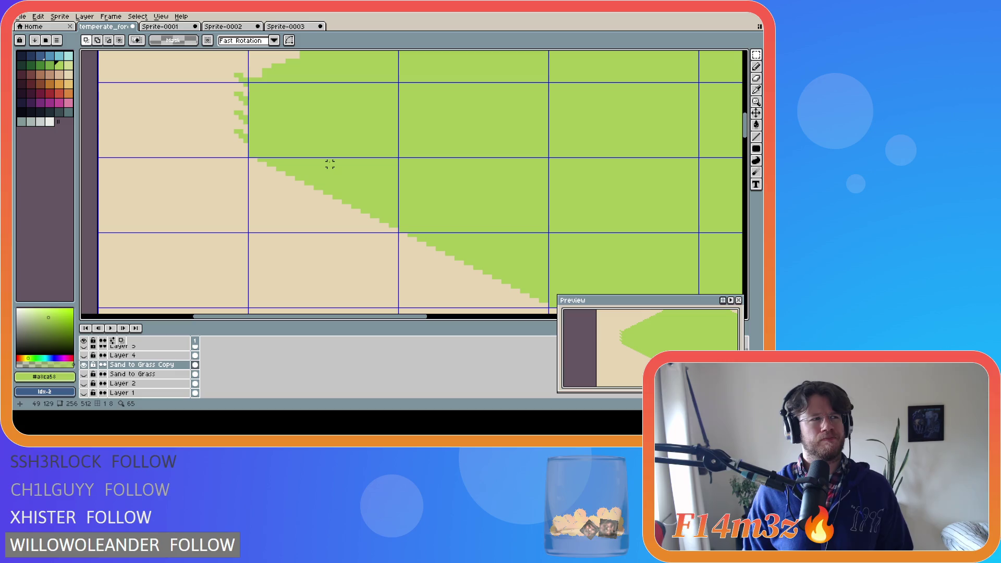
scroll(334, 135, "down", 2)
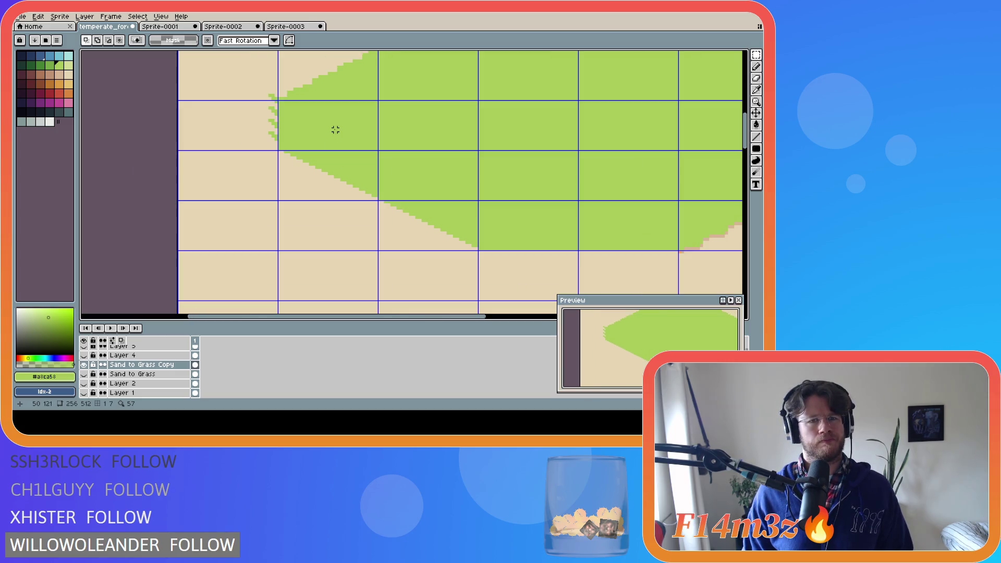
scroll(303, 95, "up", 2)
Step: Paste a copy of the tuft lower on the edge, undoing and redoing it
key("b")
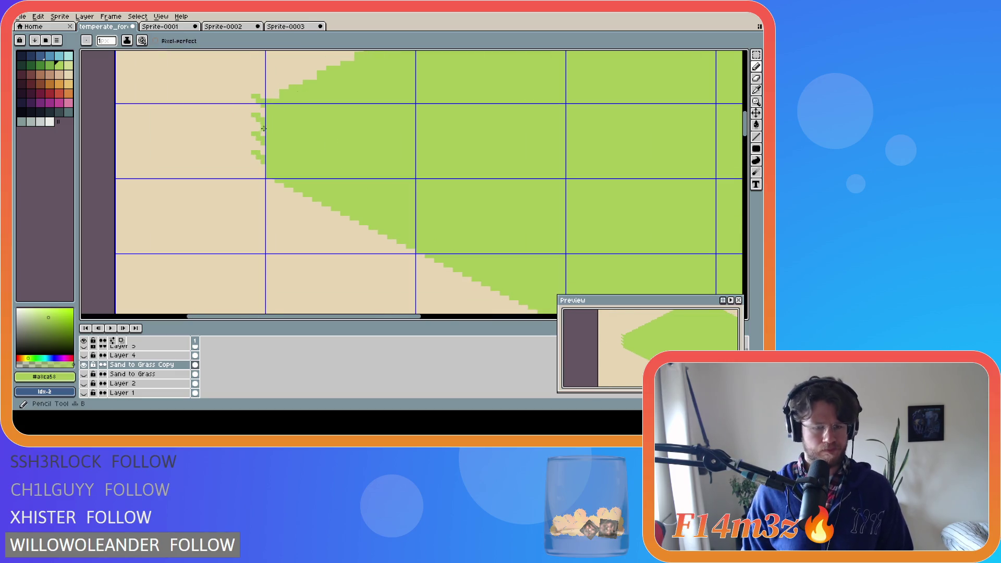
key("m")
key("ctrl+shift+d")
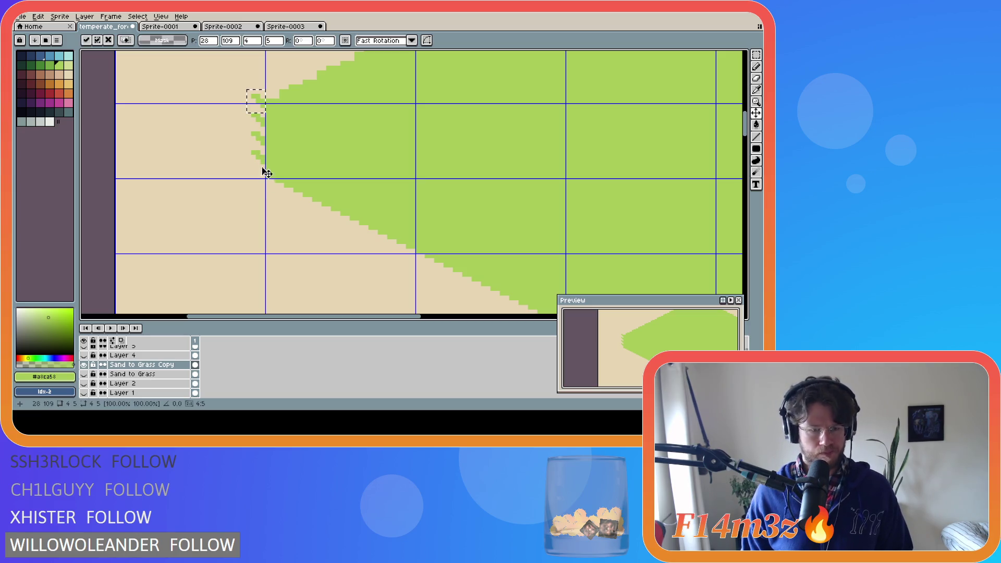
left_click_drag(258, 104, 264, 180)
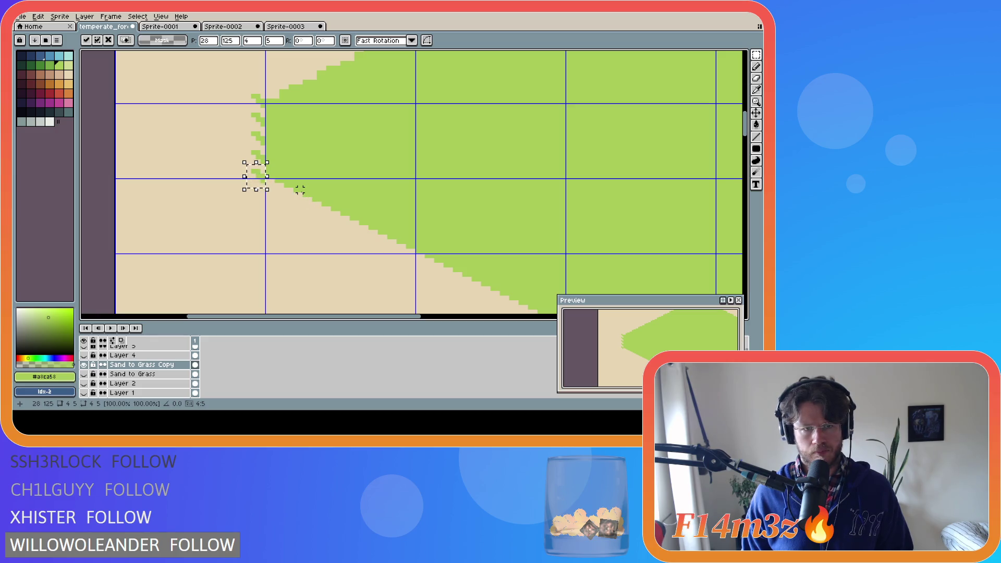
key("ctrl+z")
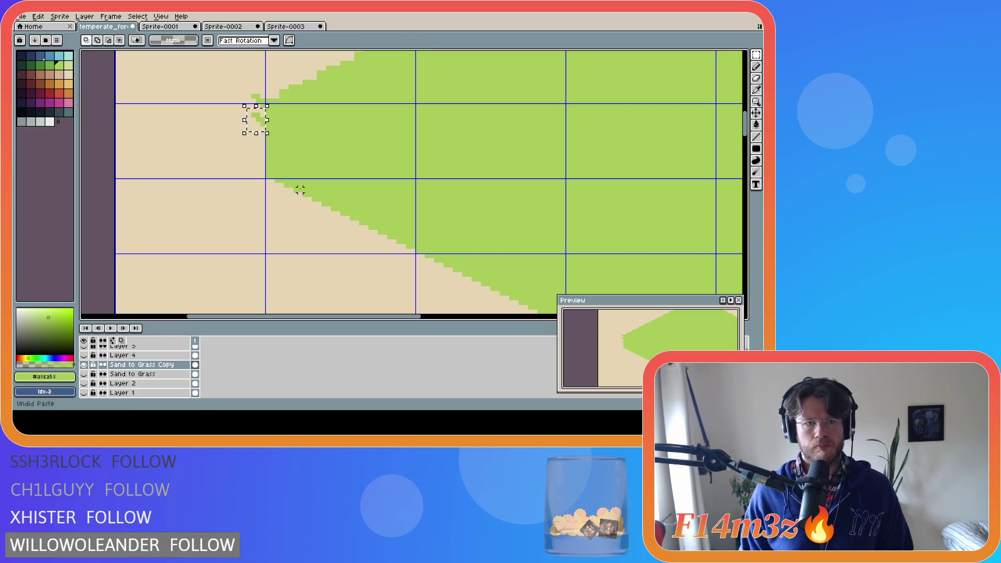
key("ctrl+y")
key("ctrl+y")
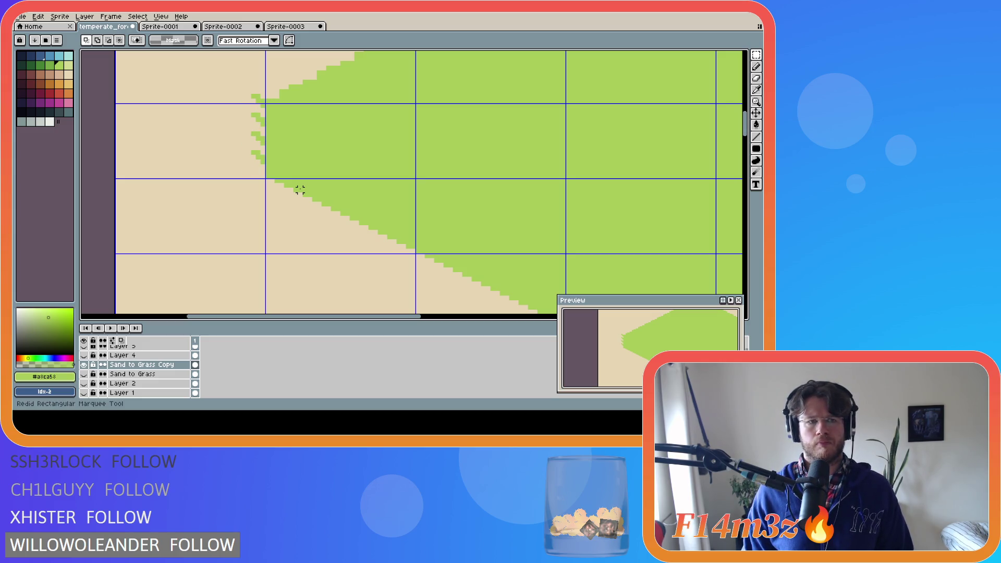
Step: Undo the trial tufts so the grass's left edge is straight again
left_click_drag(238, 92, 264, 166)
left_click(290, 138)
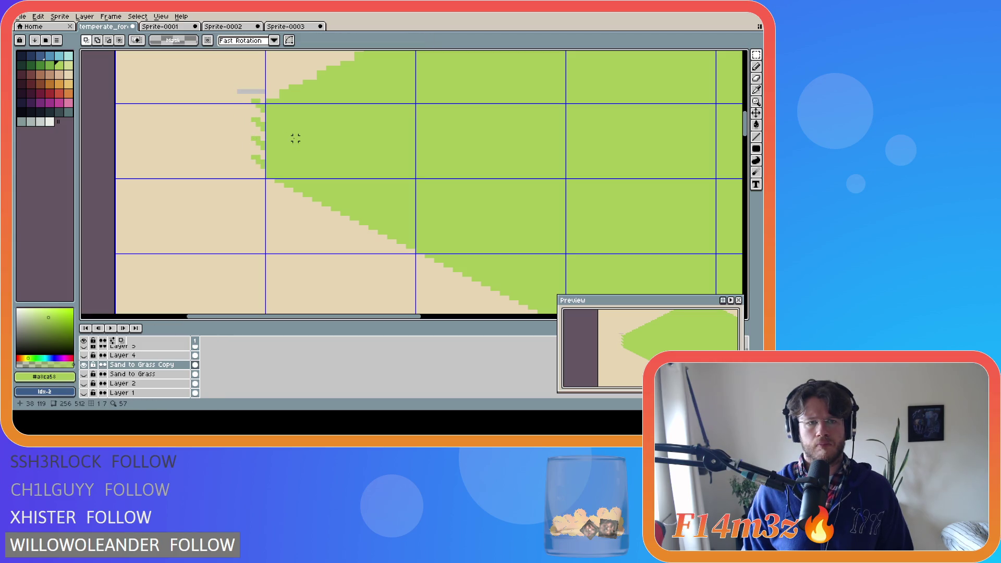
key("ctrl+z")
key("ctrl+z")
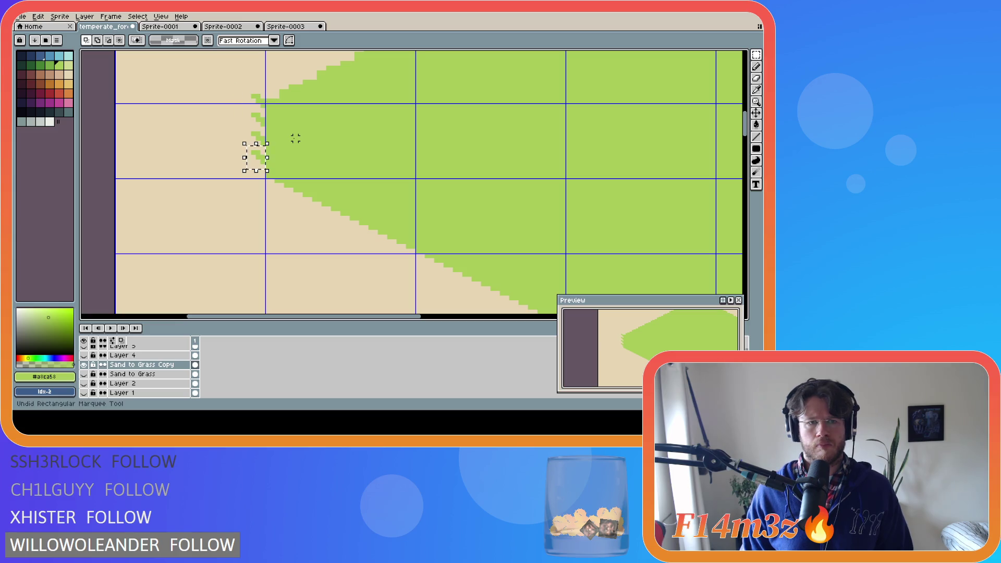
key("ctrl+z")
key("ctrl+z")
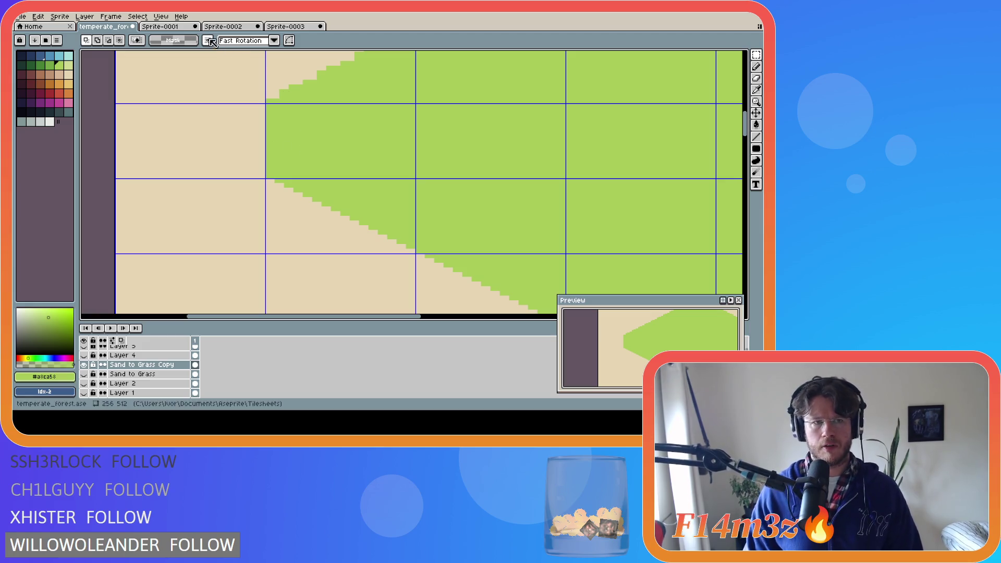
Step: Glance through the other open sprites and return to the forest tilesheet
left_click(165, 30)
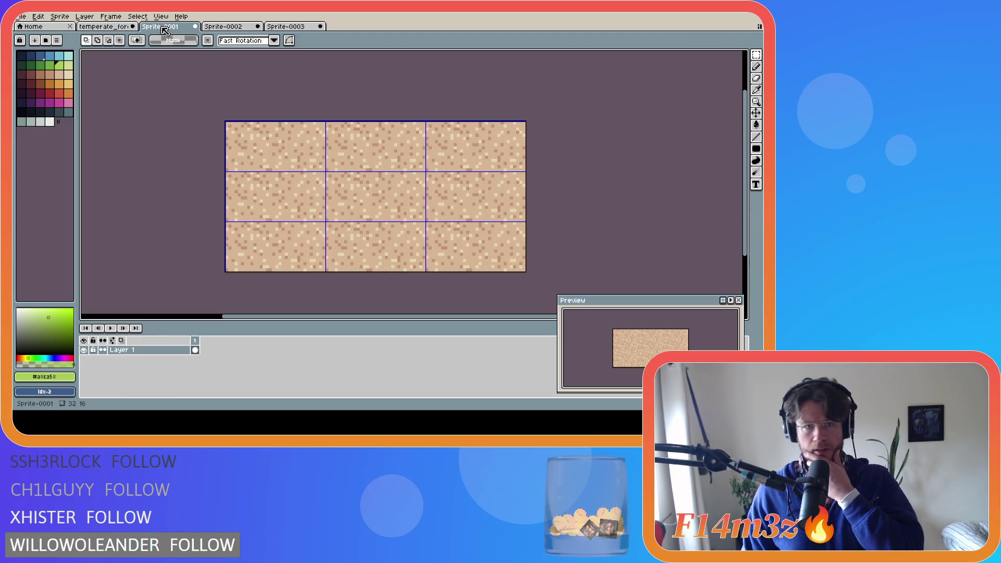
left_click(226, 30)
left_click(297, 29)
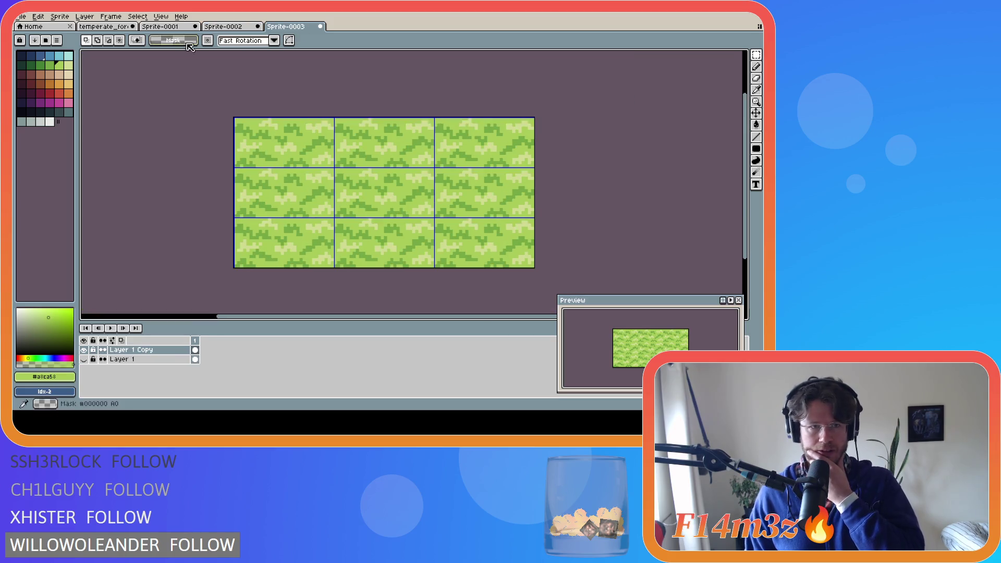
left_click(114, 28)
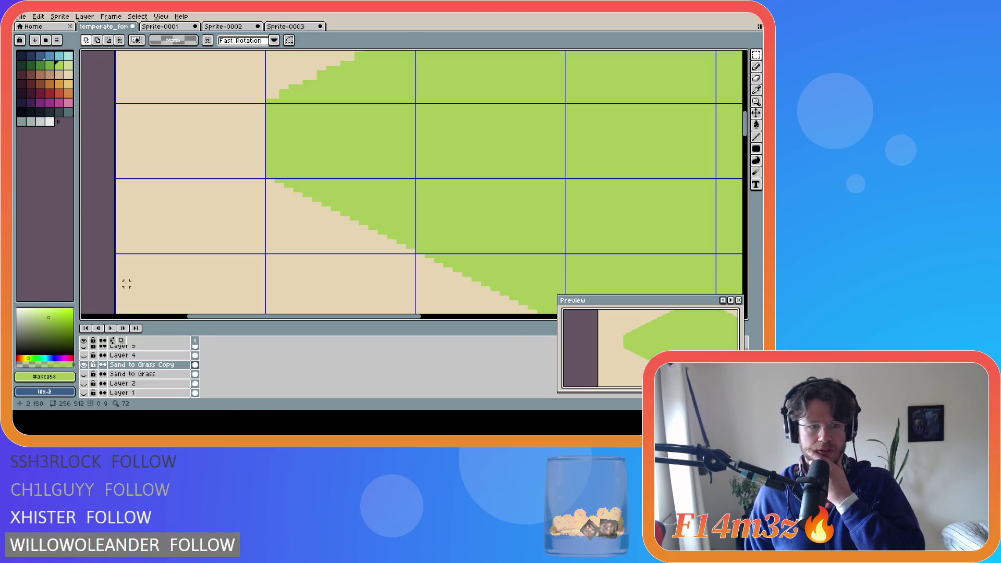
Step: Compare the grass layers by toggling visibility, then delete the Sand to Grass Copy layer
left_click(84, 364)
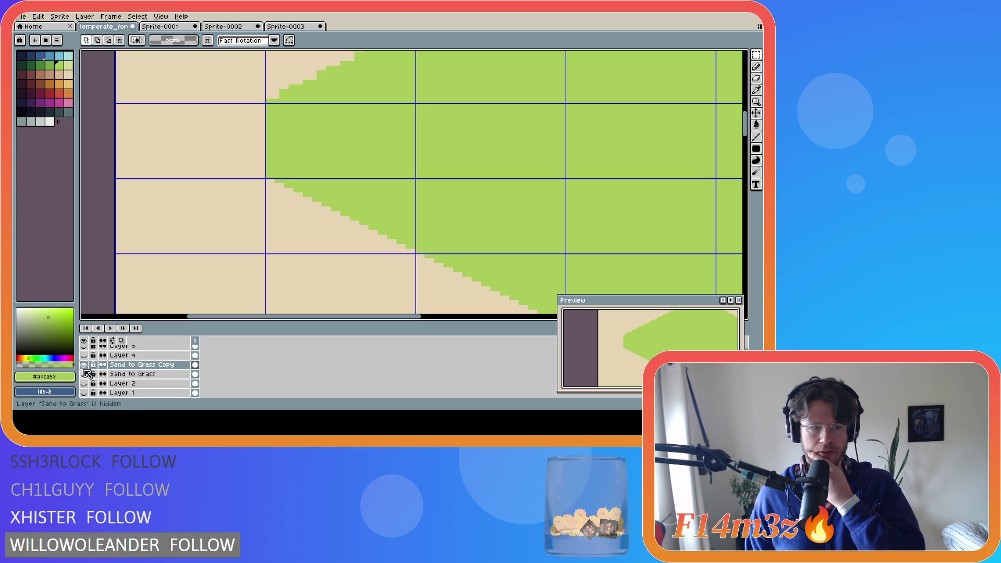
left_click(141, 364)
key("Delete")
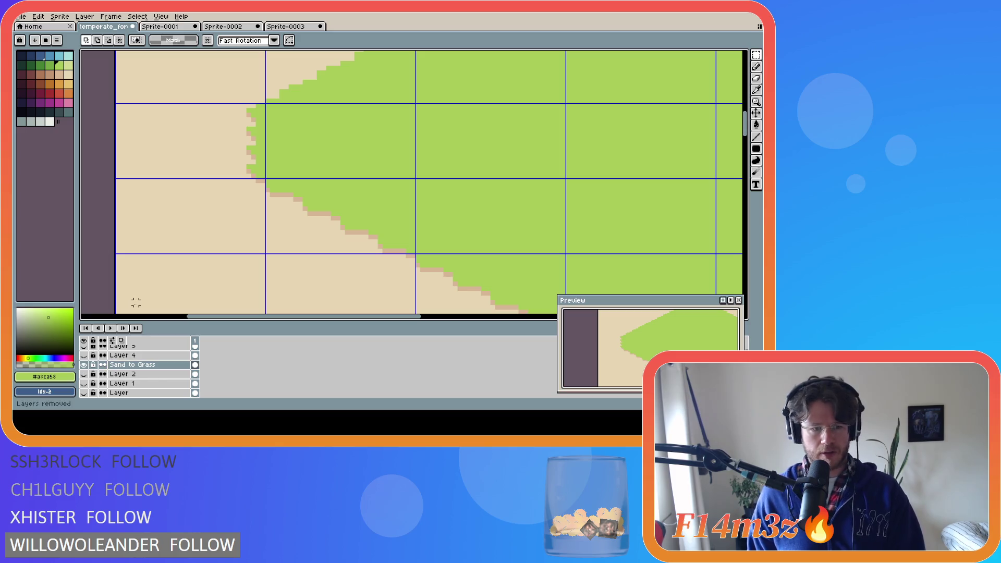
scroll(342, 222, "down", 1)
scroll(341, 223, "down", 1)
scroll(339, 220, "down", 1)
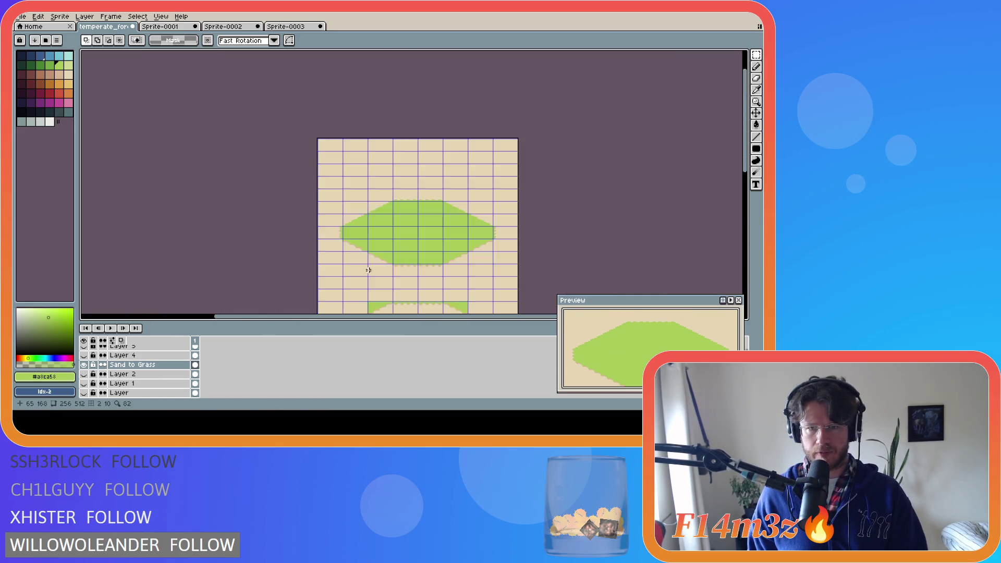
scroll(368, 268, "down", 1)
scroll(413, 273, "up", 3)
scroll(241, 250, "down", 1)
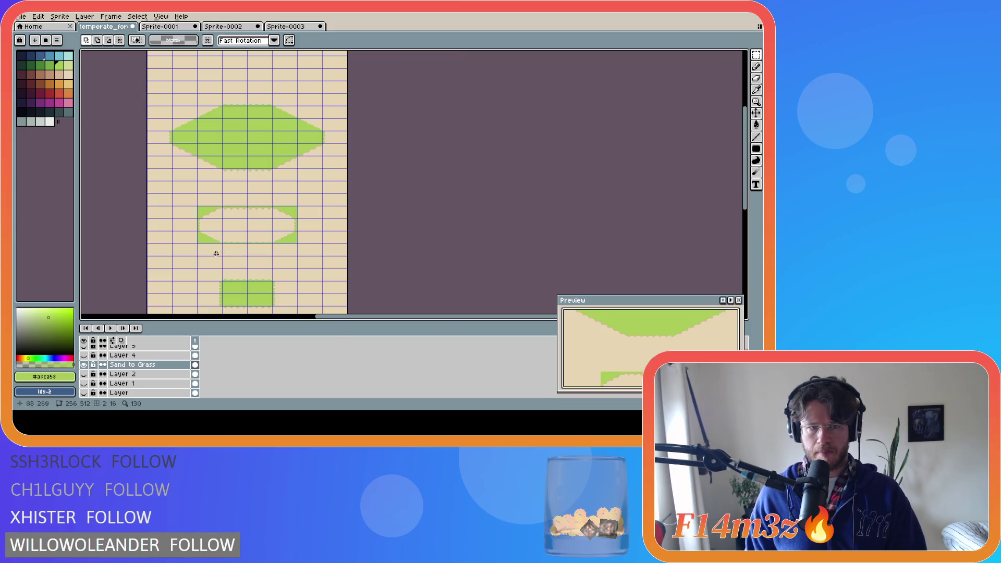
Step: Zoom to the large grass shape and pick a darker palette green for the pencil
left_click_drag(214, 251, 324, 236)
scroll(355, 177, "up", 1)
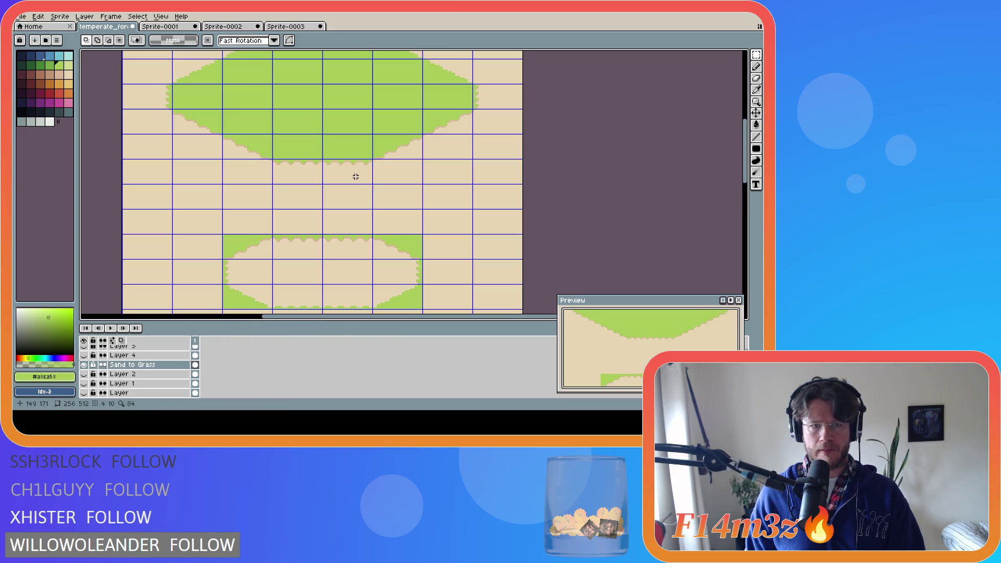
scroll(361, 168, "down", 1)
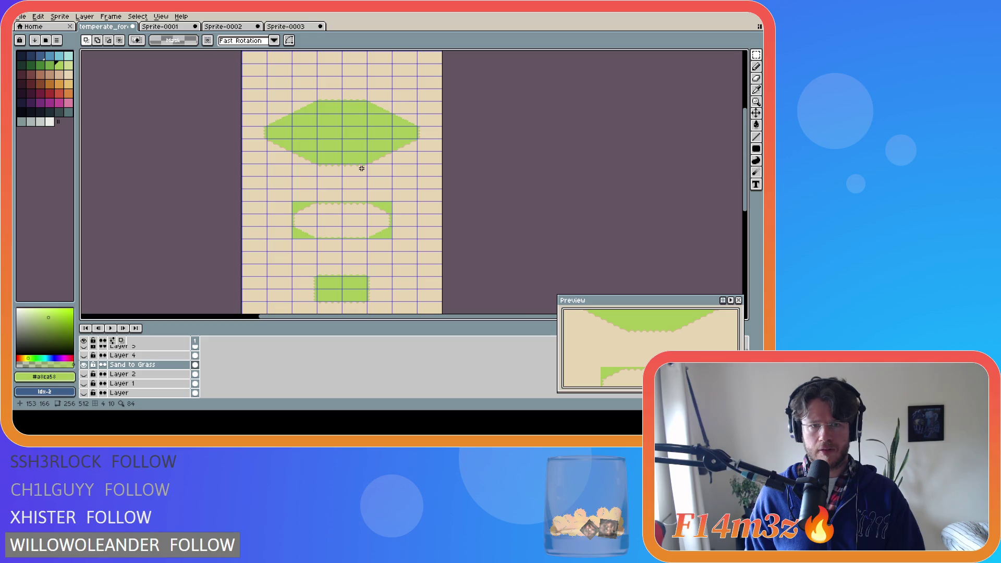
left_click_drag(746, 200, 746, 213)
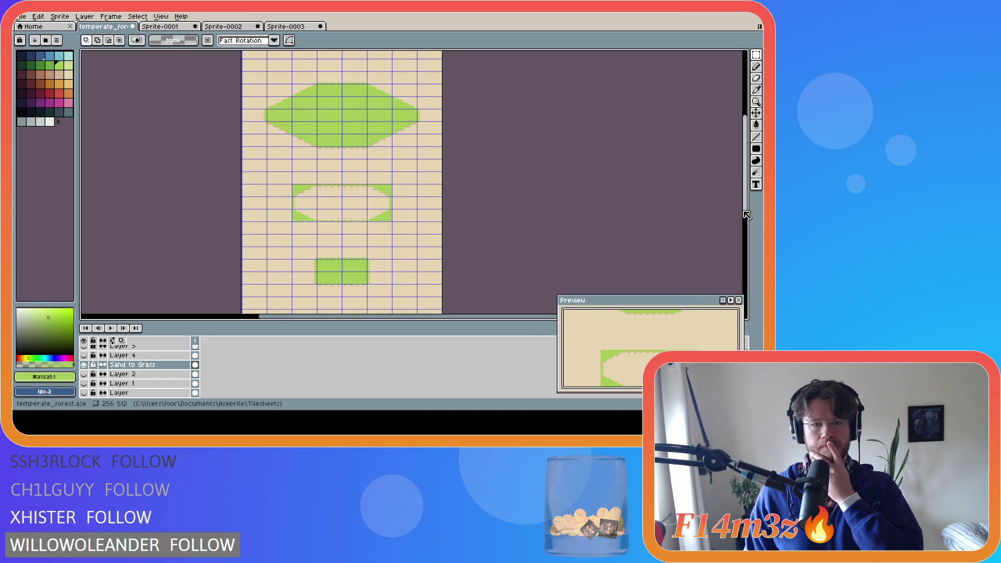
scroll(242, 180, "up", 4)
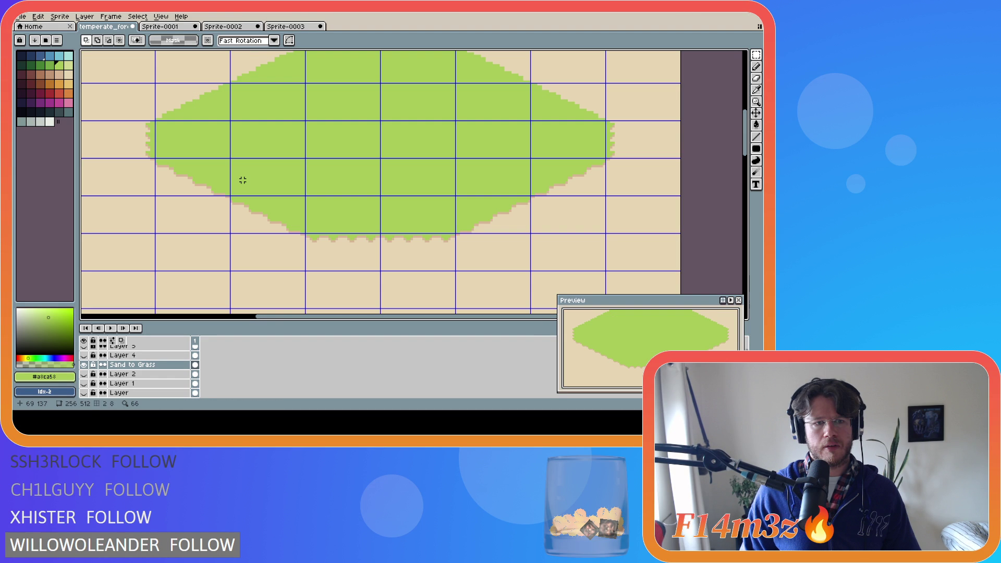
left_click(50, 64)
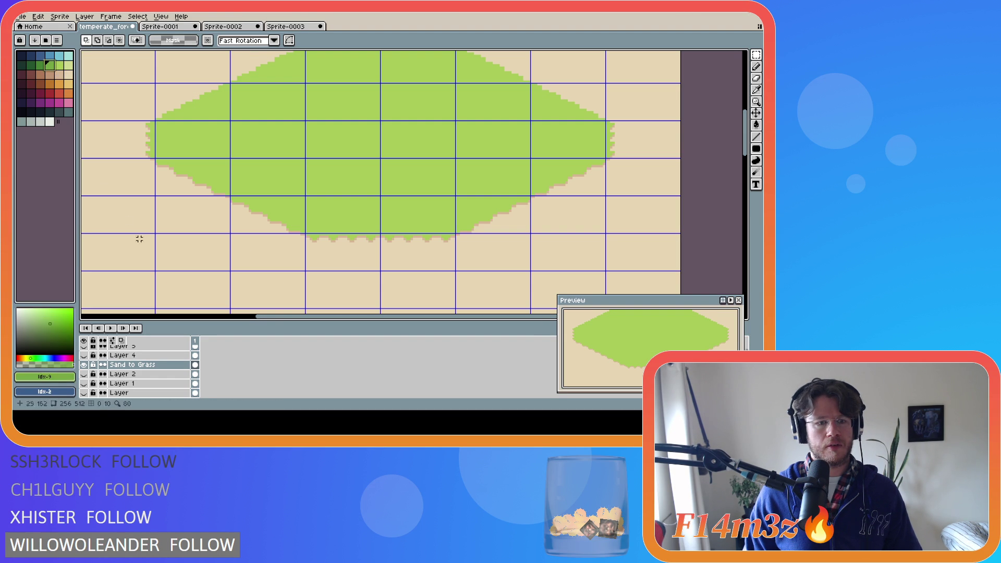
key("b")
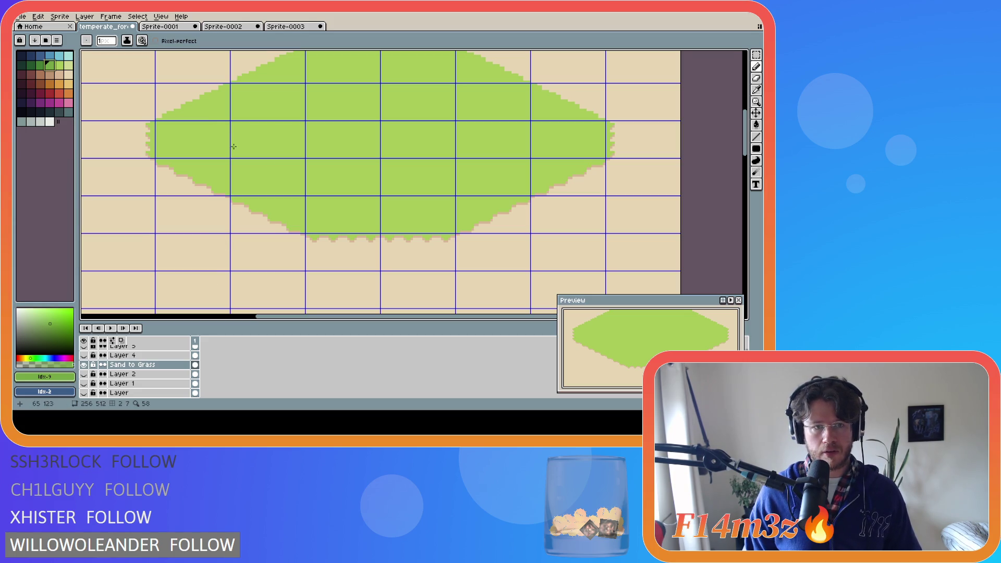
Step: Draw a dark-green oval outline on the grass's upper left and fill it
key("bracketleft")
left_click_drag(233, 143, 234, 147)
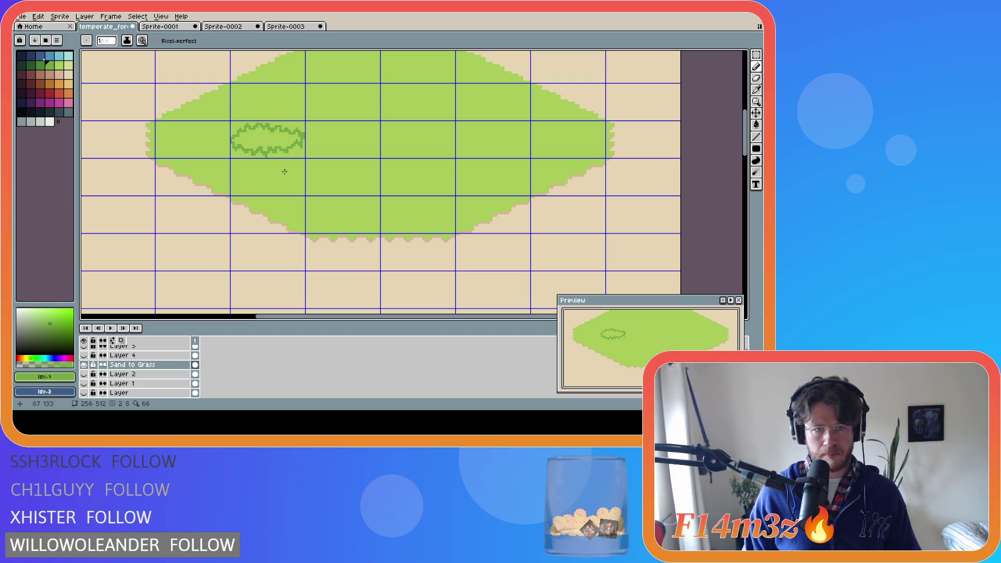
key("g")
left_click(265, 142)
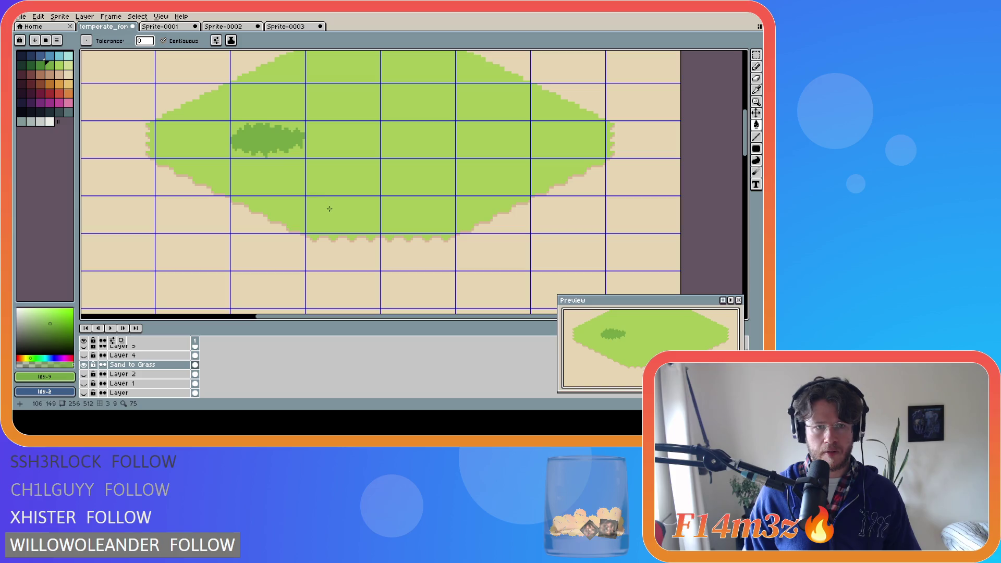
scroll(267, 152, "up", 1)
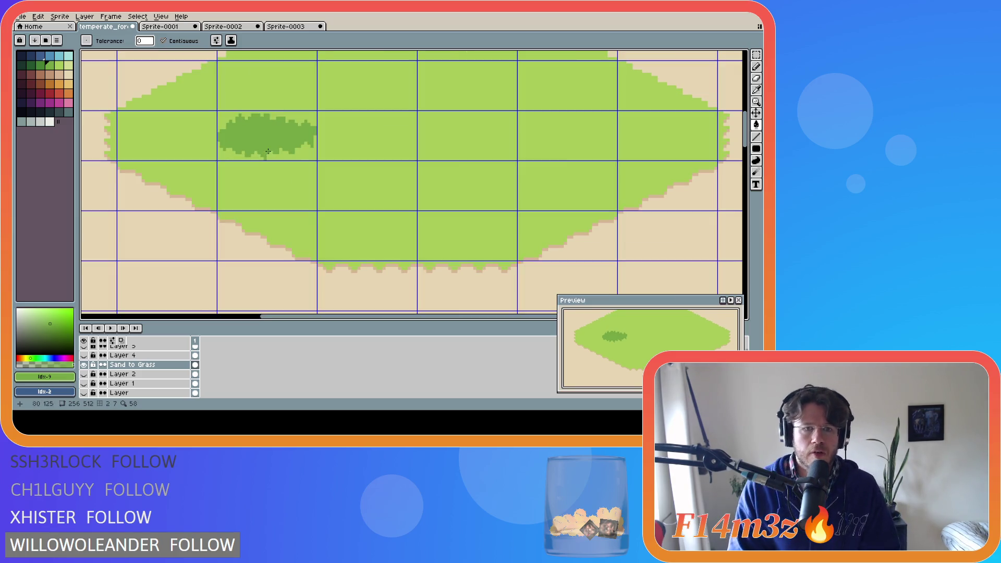
scroll(267, 152, "up", 1)
Step: Sample between the light green #a8ca58 and dark green #75a743, ending on dark green
key("i")
left_click(301, 105)
key("b")
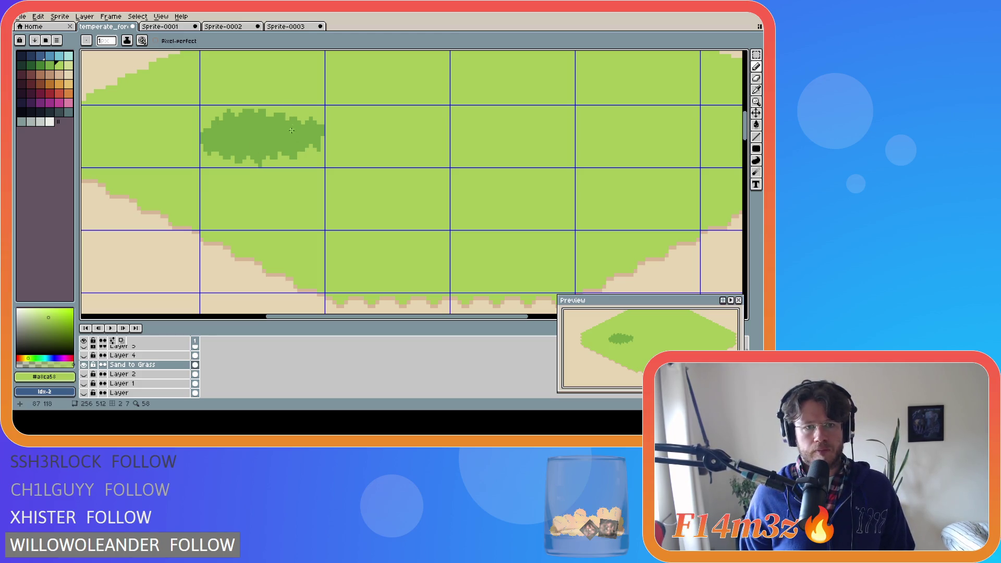
left_click(280, 110, "alt")
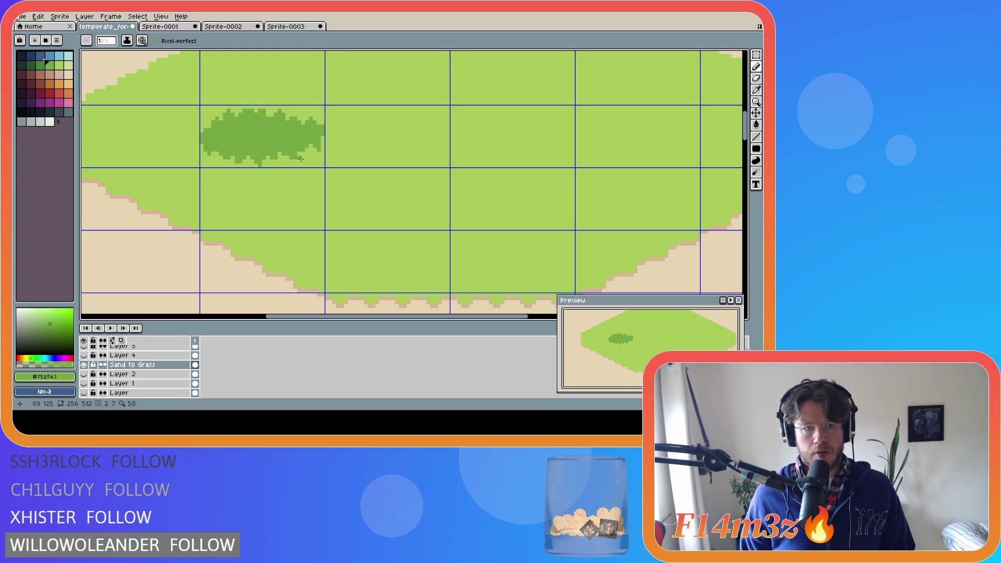
left_click(266, 113, "alt")
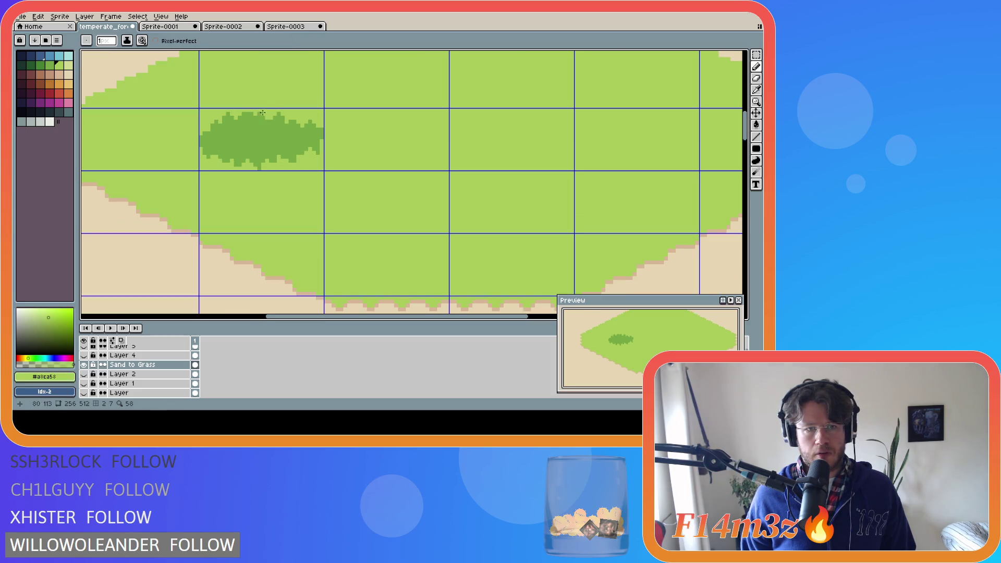
left_click(263, 113, "alt")
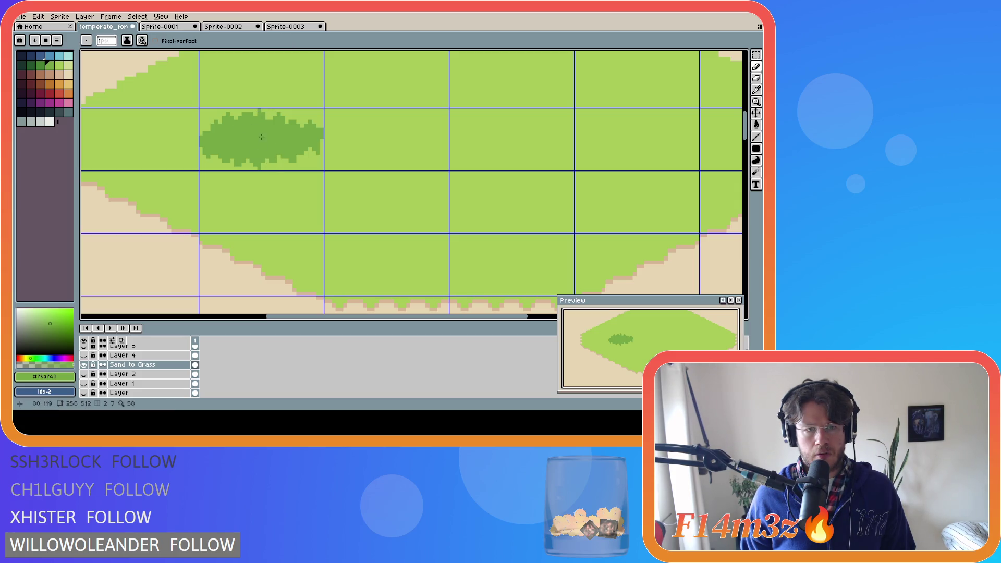
left_click(243, 114, "alt")
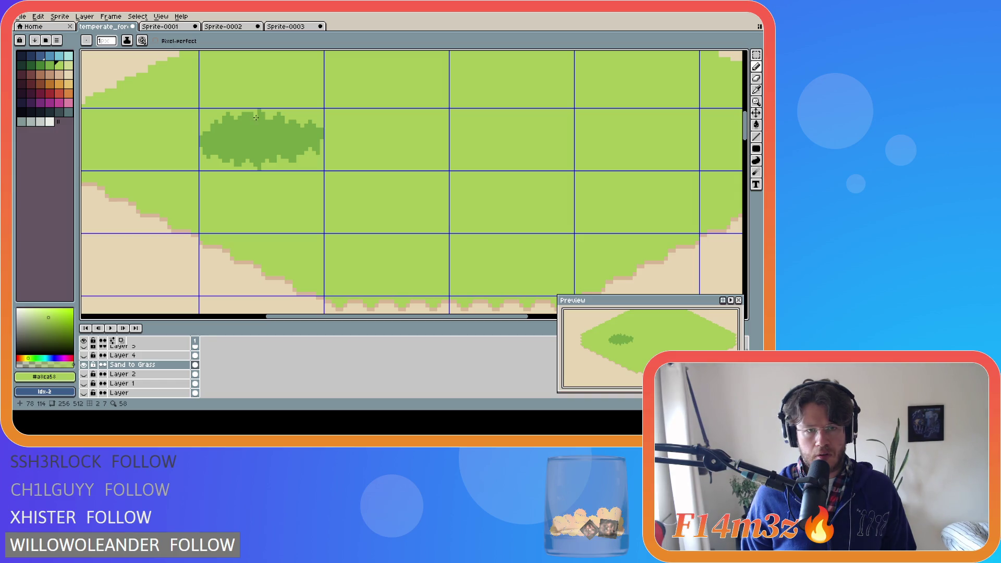
scroll(344, 164, "down", 1)
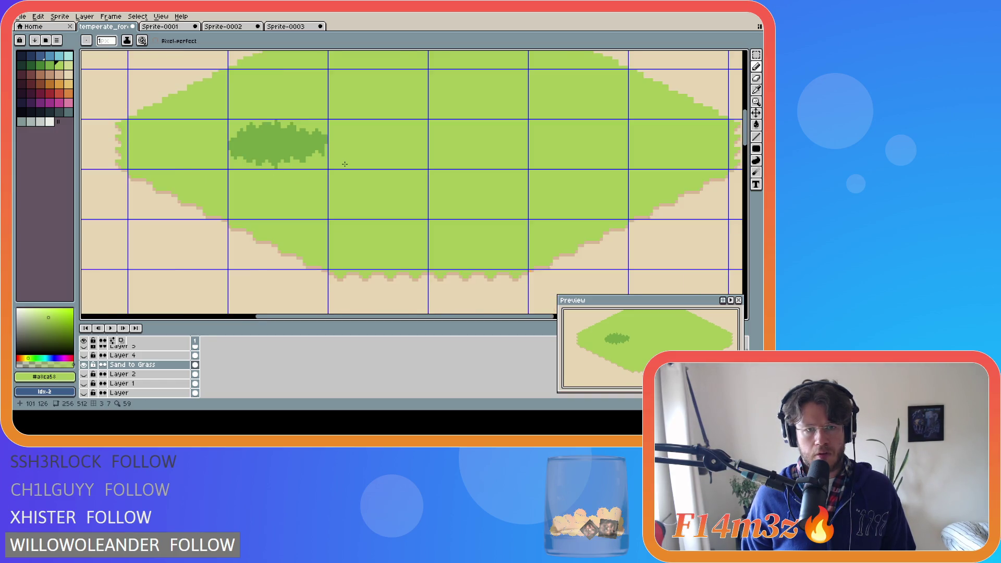
scroll(344, 165, "down", 2)
scroll(345, 166, "up", 1)
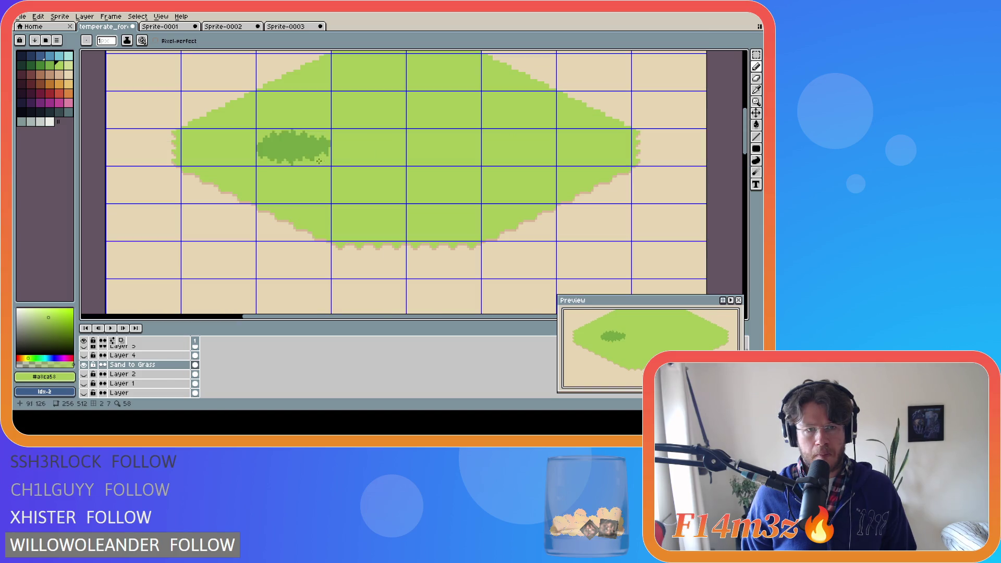
scroll(257, 151, "up", 1)
scroll(263, 147, "up", 1)
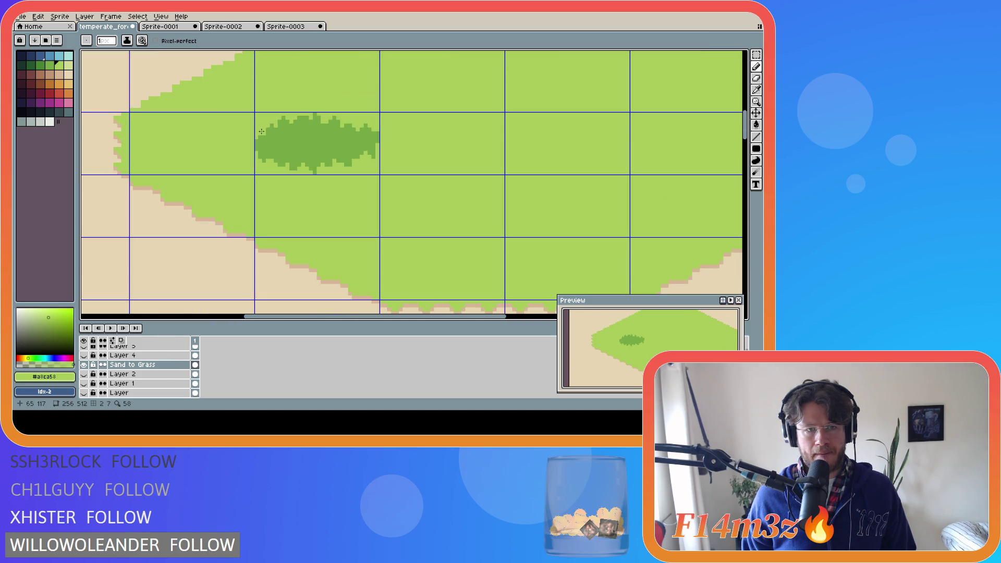
left_click(261, 131, "alt")
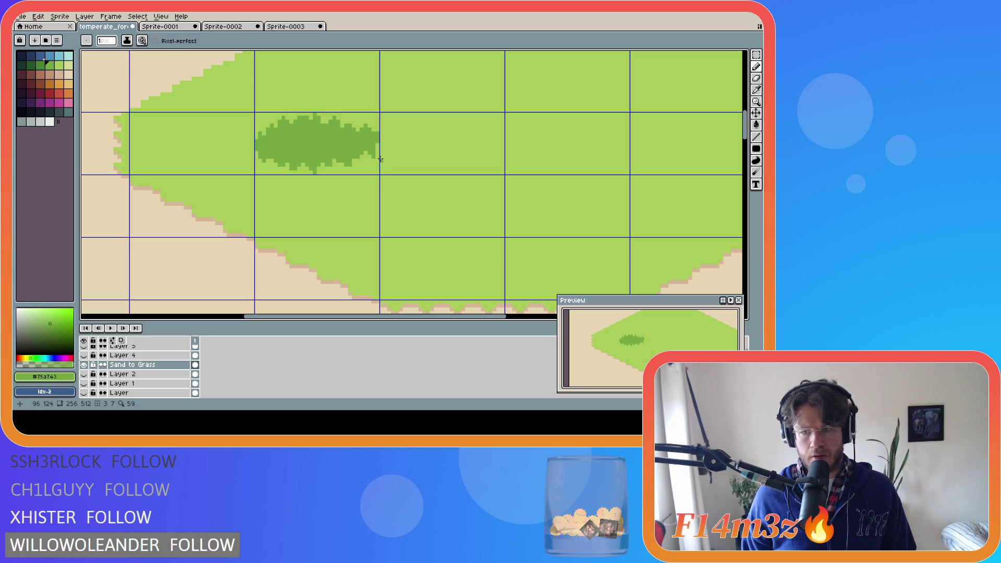
left_click(262, 132, "alt")
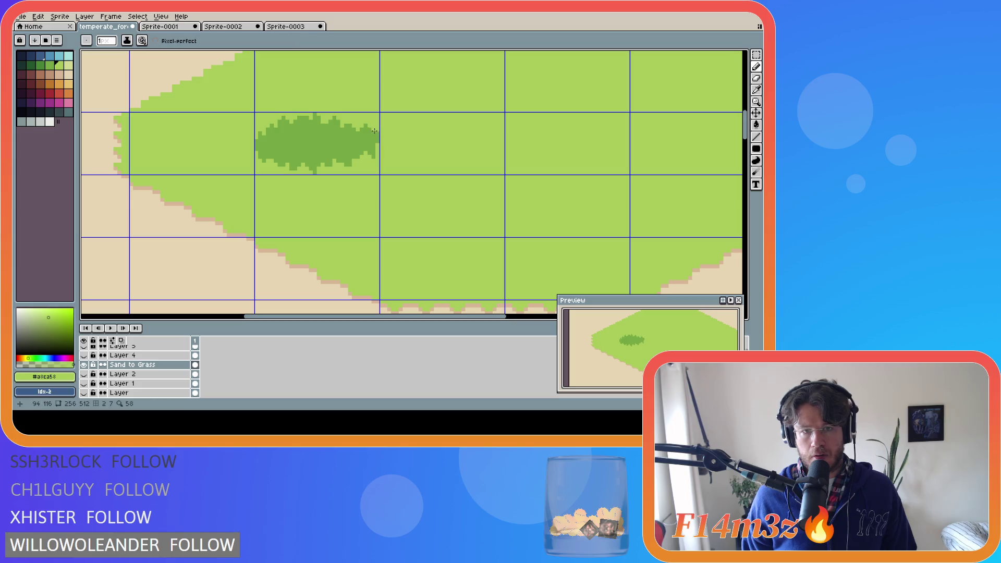
left_click(261, 138, "alt")
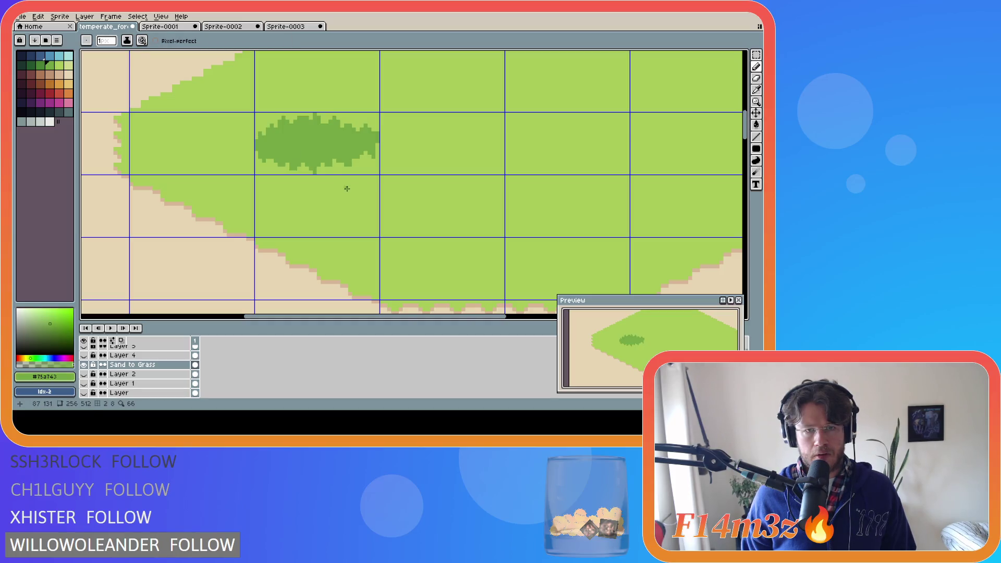
left_click(376, 159, "alt")
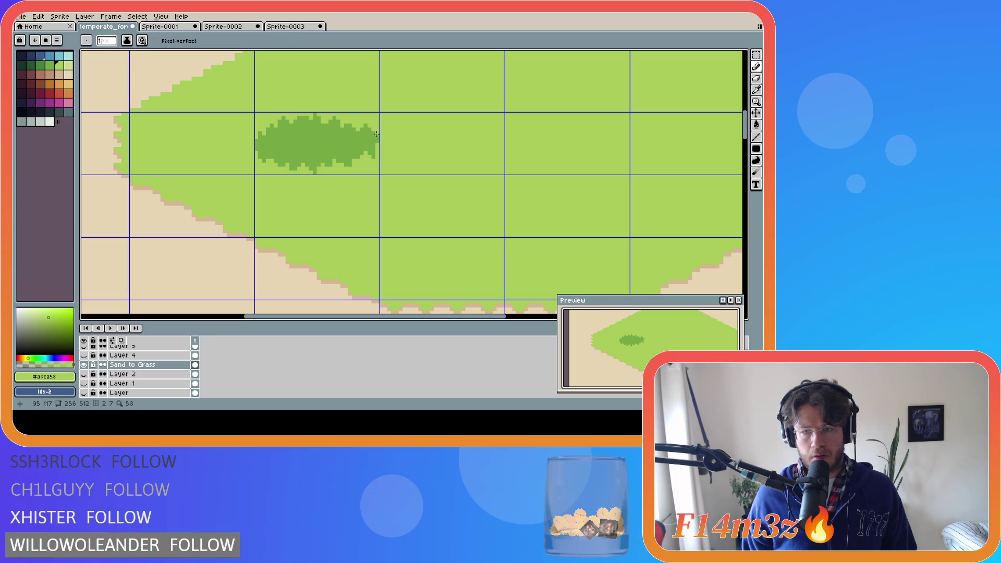
key("alt")
left_click(377, 151, "alt")
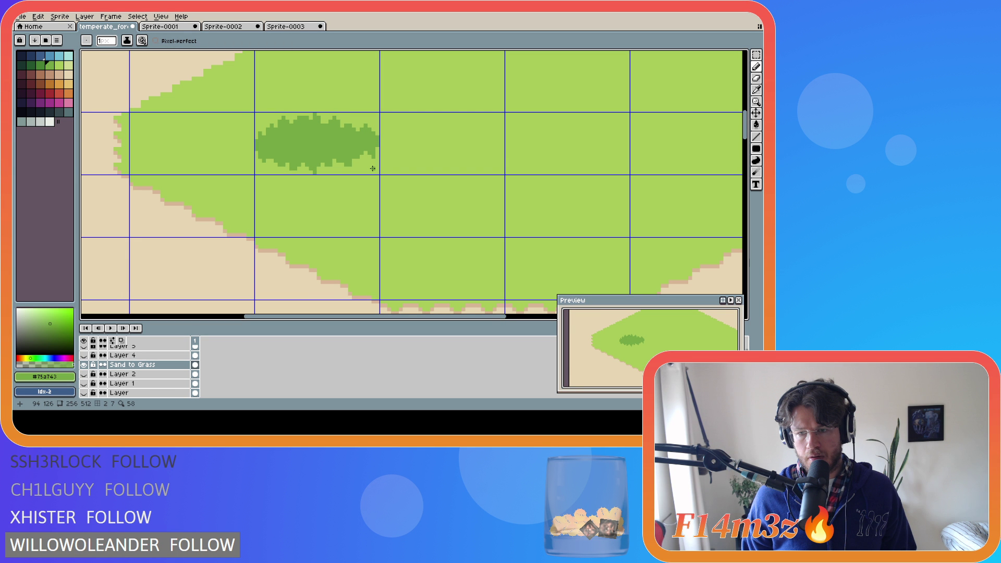
left_click(359, 179, "alt")
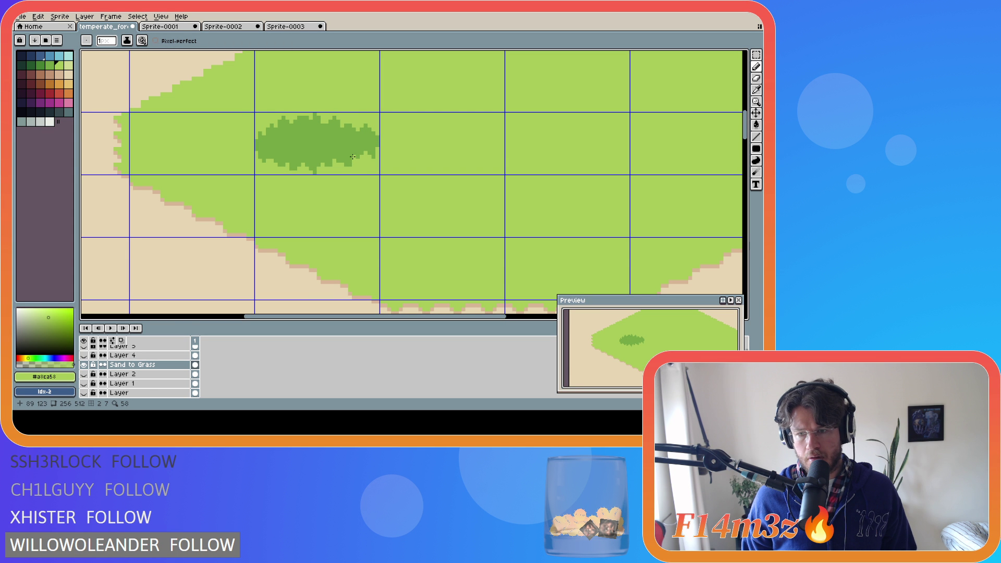
left_click(345, 164)
key("v")
key("b")
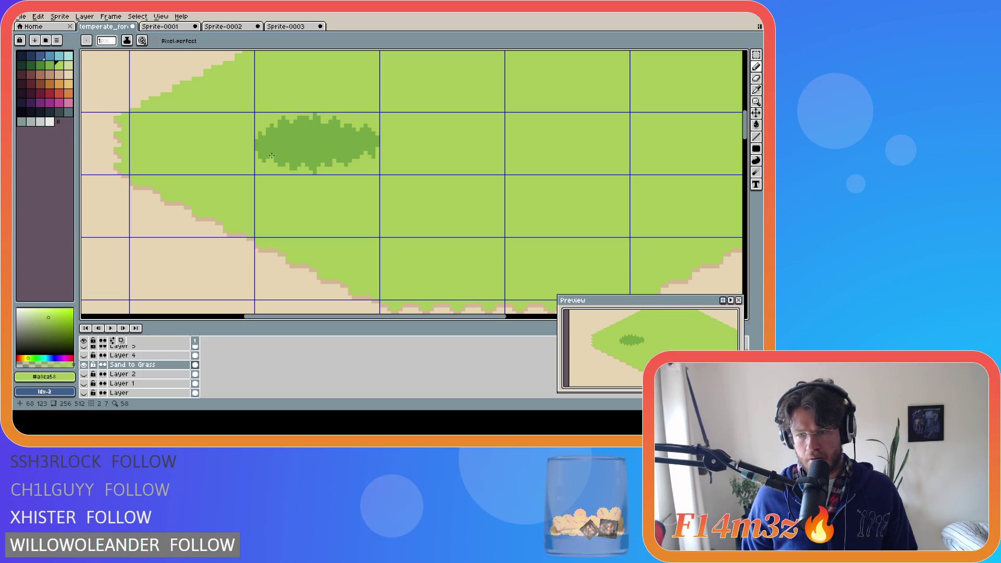
left_click(278, 165, "alt")
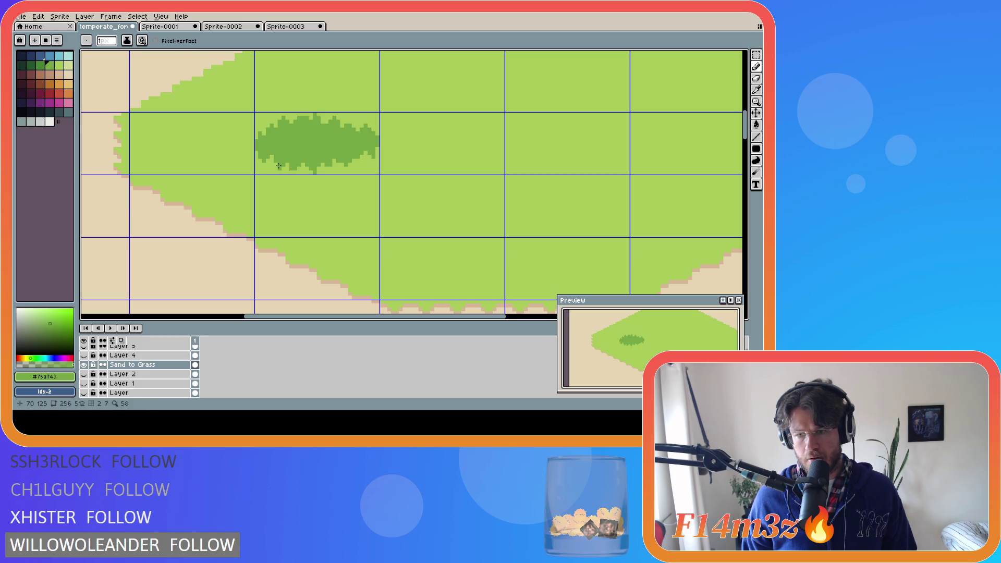
left_click(283, 163, "alt")
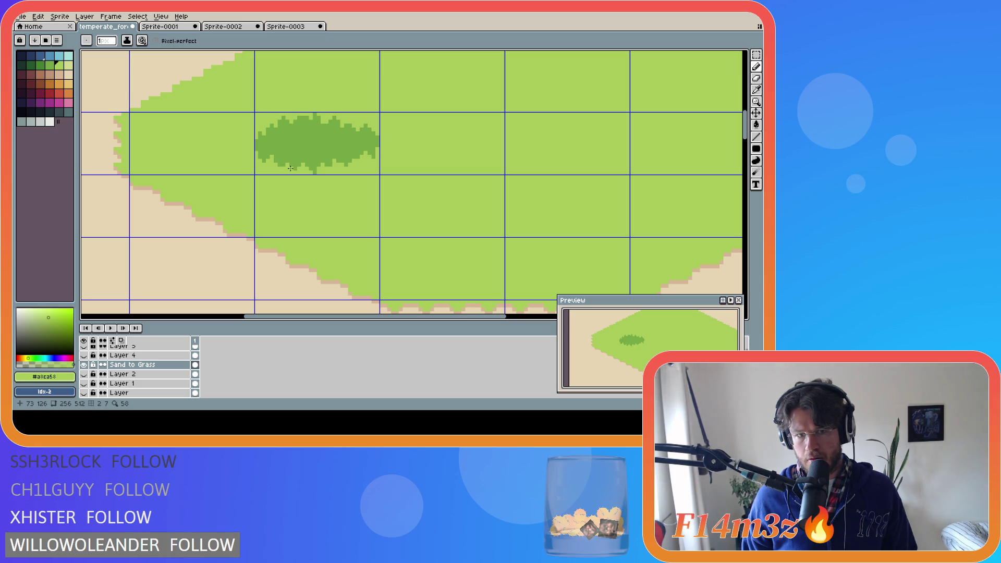
key("v")
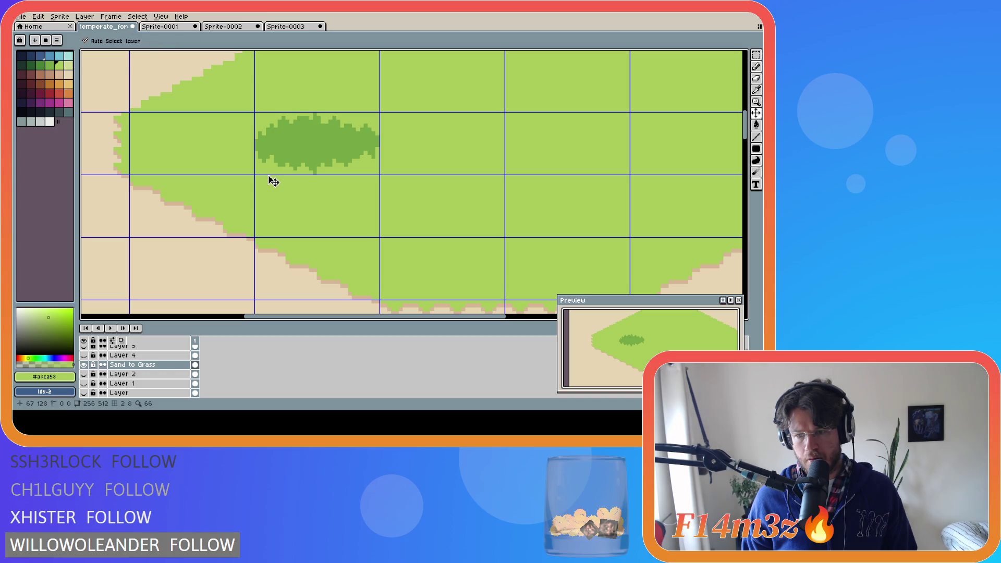
Step: Try dark-green strokes along the patch's upper-right edge, undoing the unwanted ones
key("ctrl+z")
key("b")
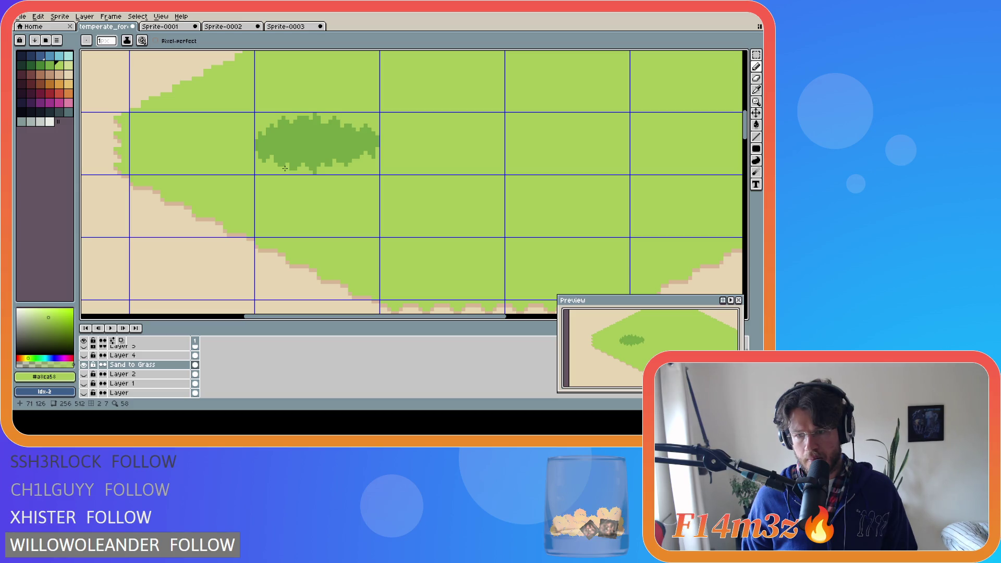
left_click(333, 157, "alt")
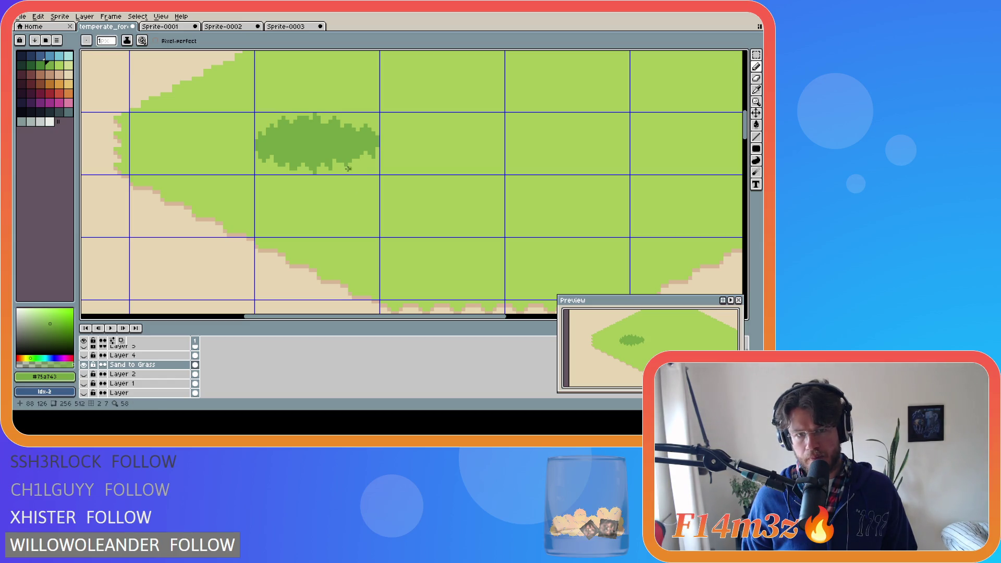
key("ctrl+z")
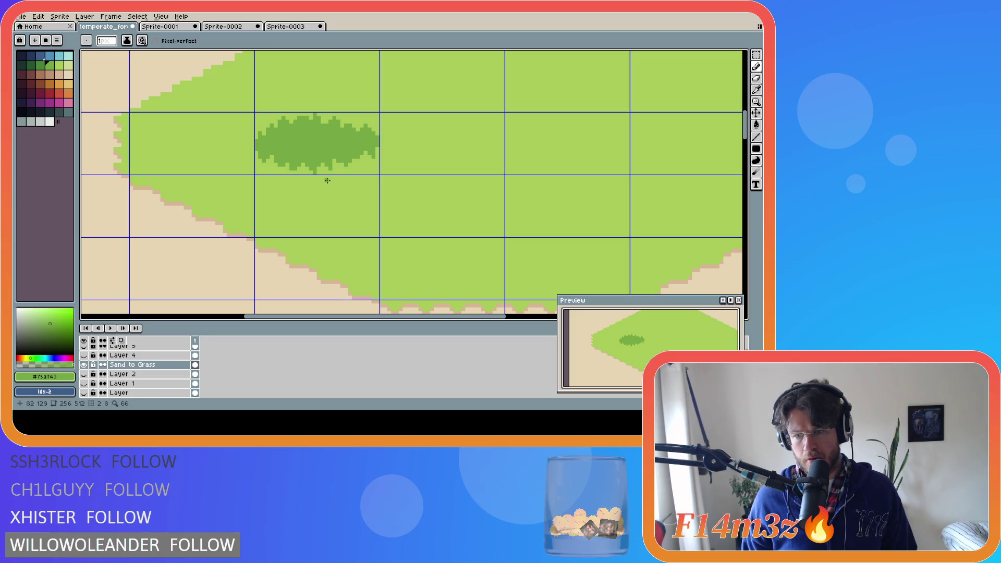
left_click(372, 157, "alt")
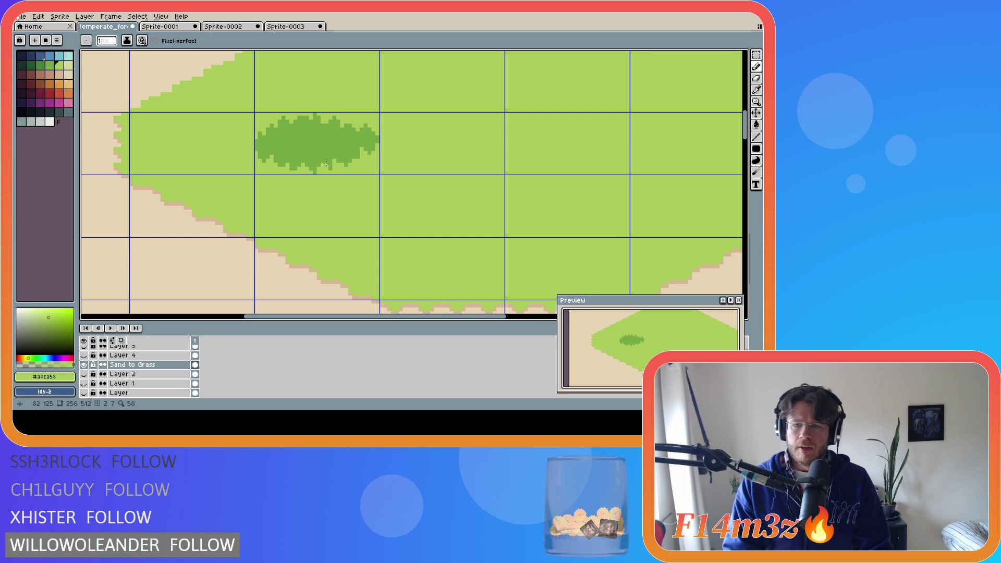
left_click(348, 132, "alt")
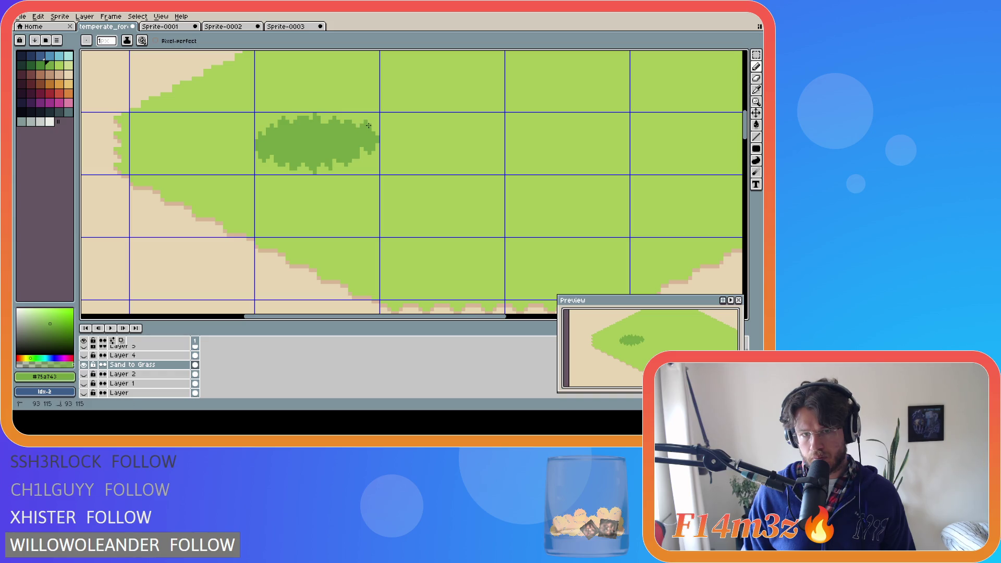
left_click_drag(365, 123, 375, 133)
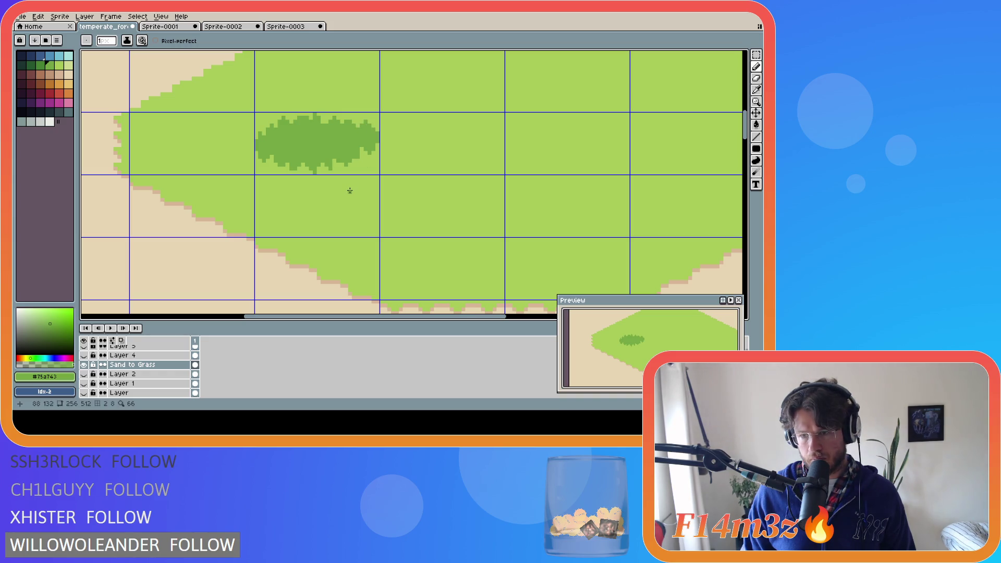
key("ctrl+z")
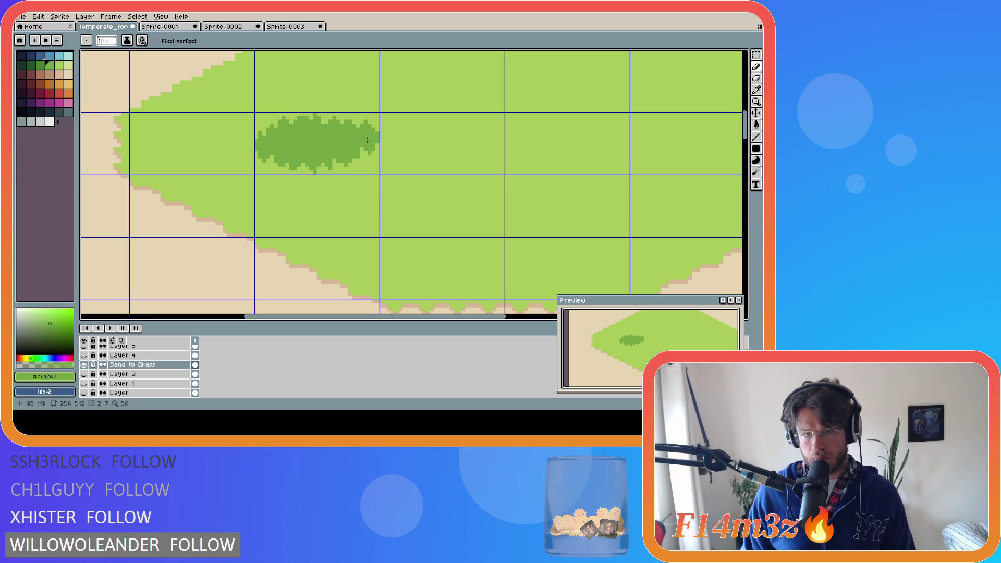
Step: Add single dark-green pixels to the patch's right and lower-right edge
left_click(380, 117, "alt")
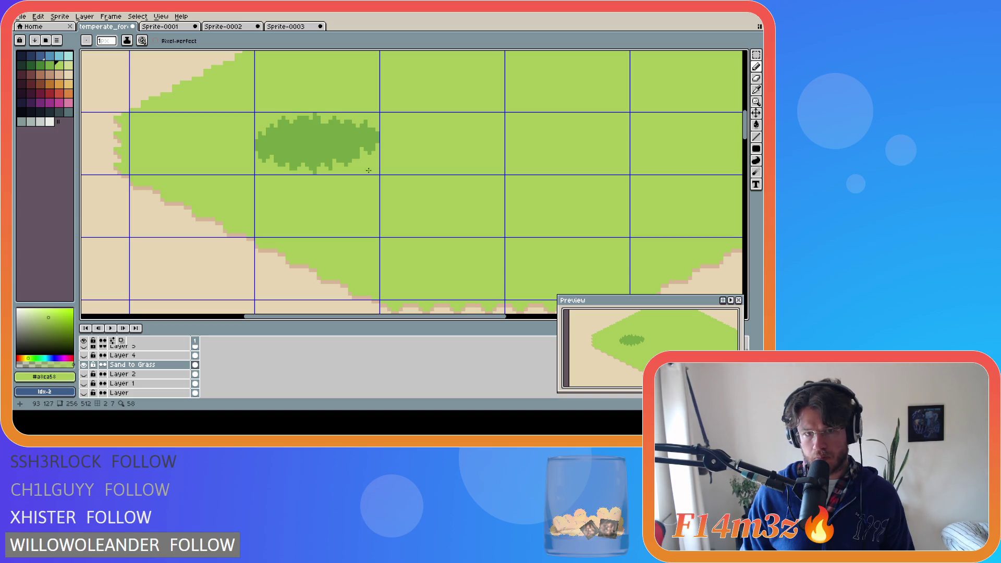
left_click(322, 120, "alt")
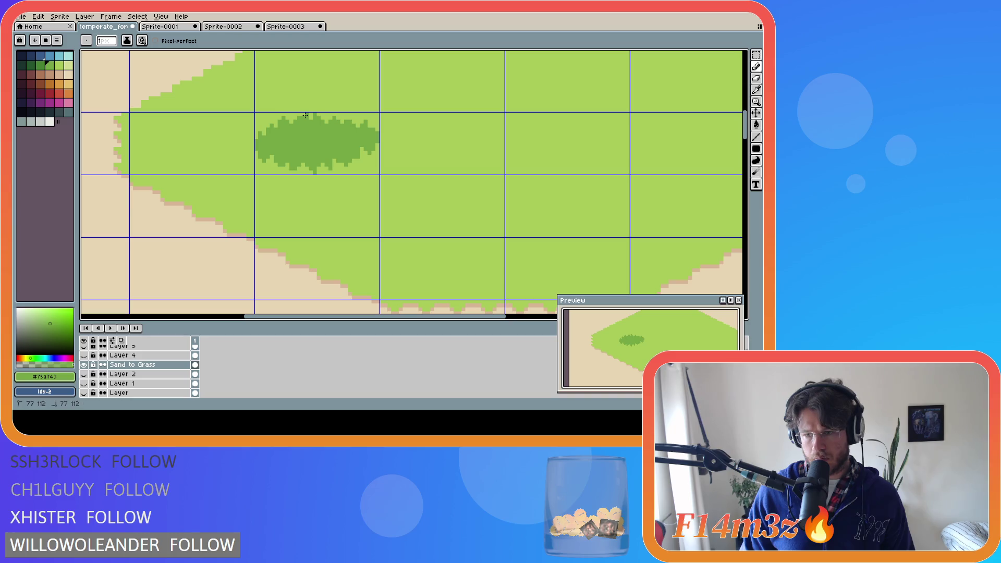
key("ctrl+z")
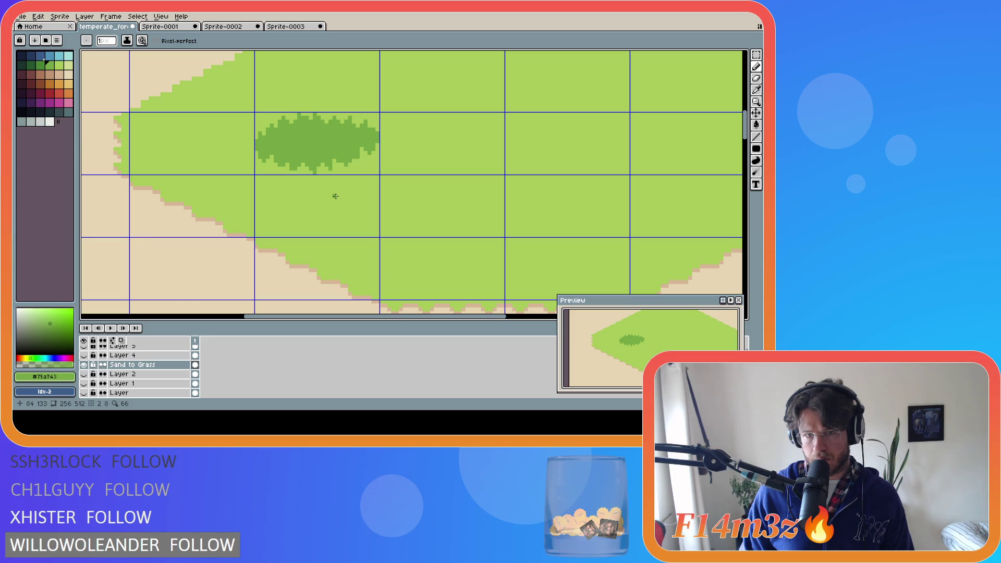
key("alt")
key("alt")
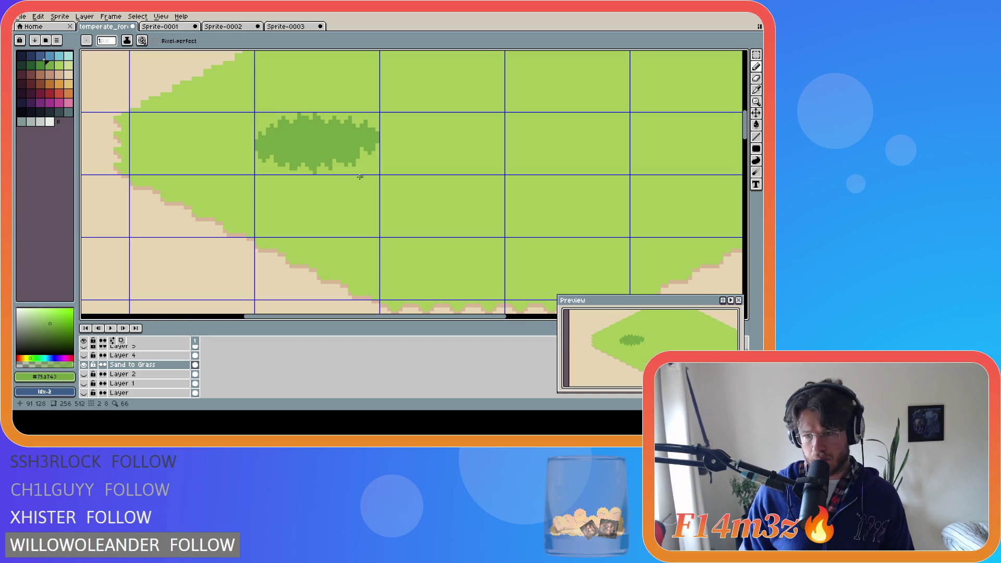
key("ctrl+z")
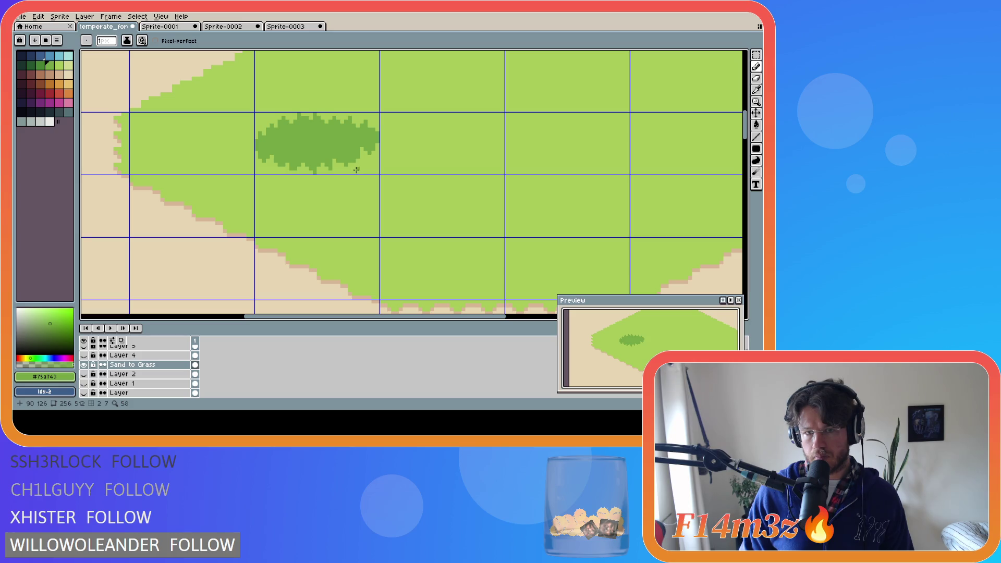
left_click(366, 149)
left_click(372, 142)
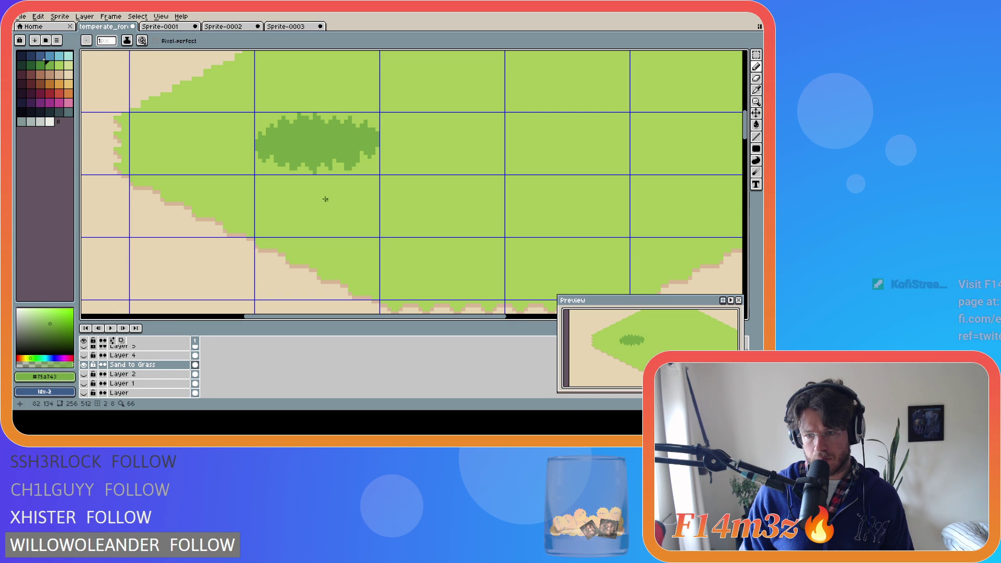
key("ctrl+z")
key("v")
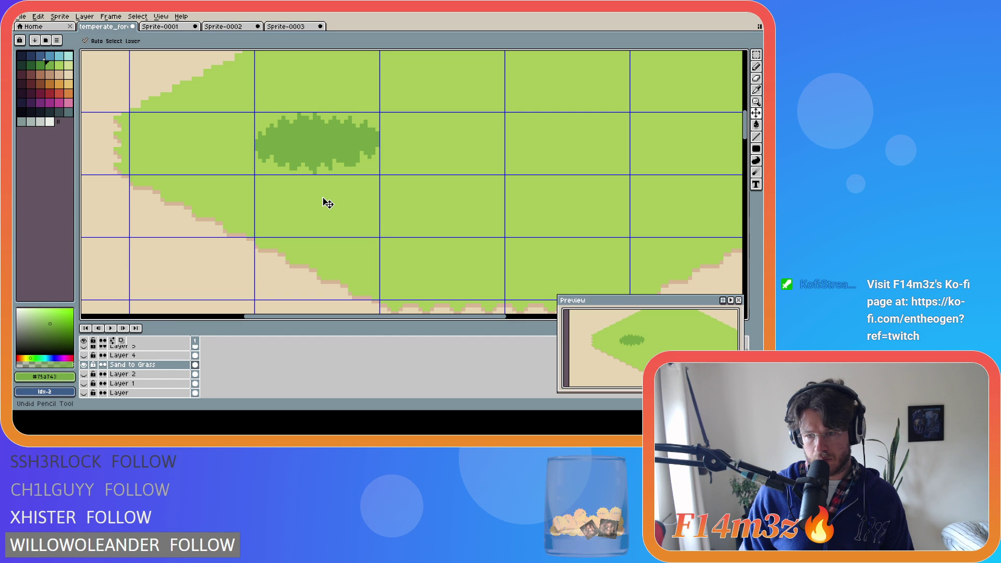
left_click(354, 163, "alt")
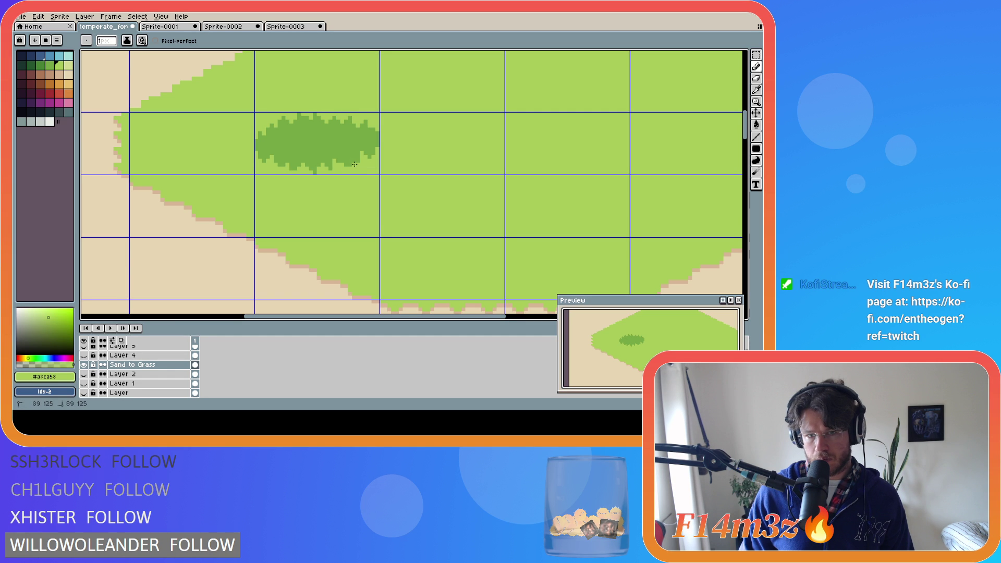
key("ctrl+z")
key("ctrl+y")
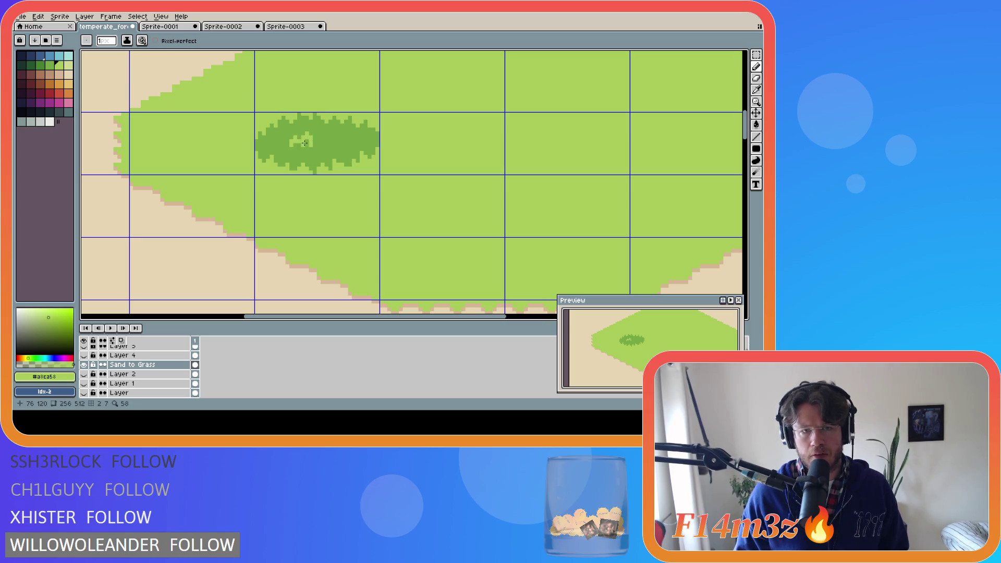
left_click_drag(296, 144, 306, 146)
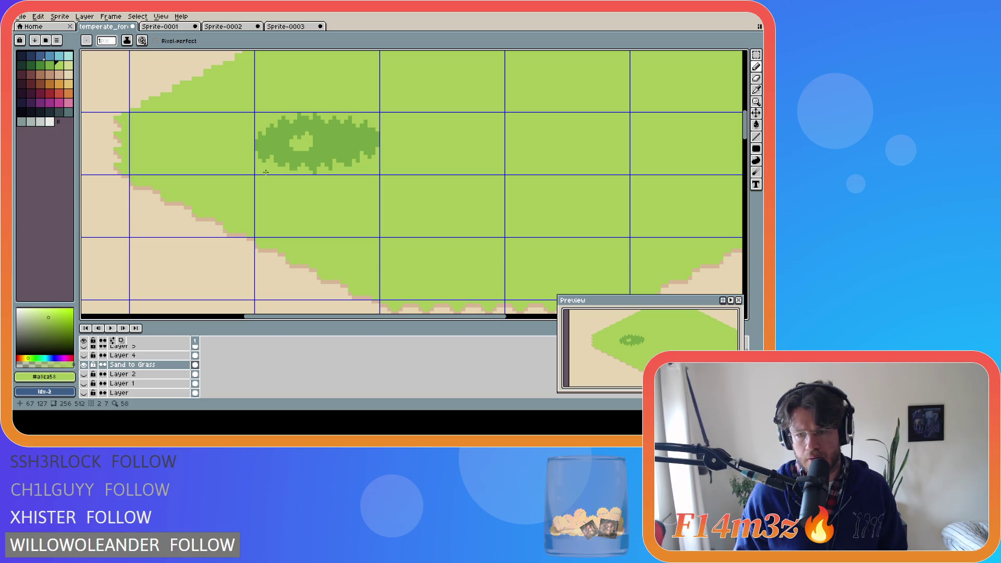
key("ctrl+z")
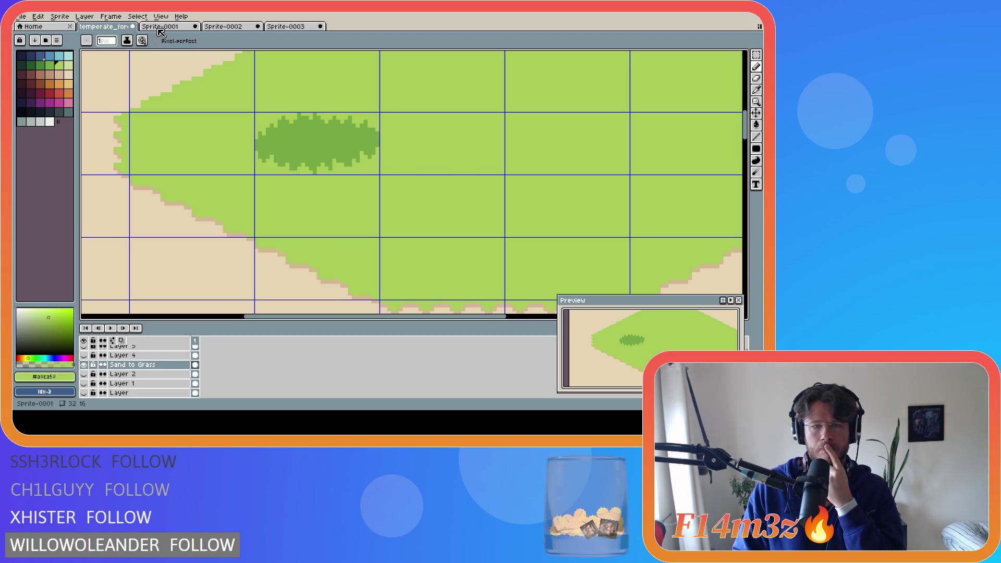
Step: Toggle layer visibility so only Layer 4 with the dark-green patch shows
left_click(160, 27)
left_click(225, 27)
left_click(104, 26)
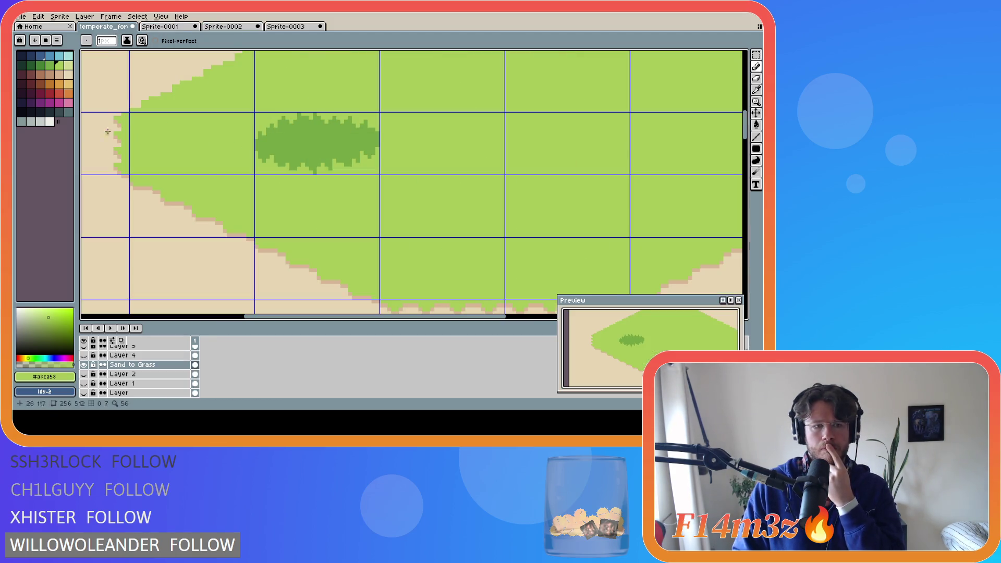
left_click(84, 365)
left_click(84, 374)
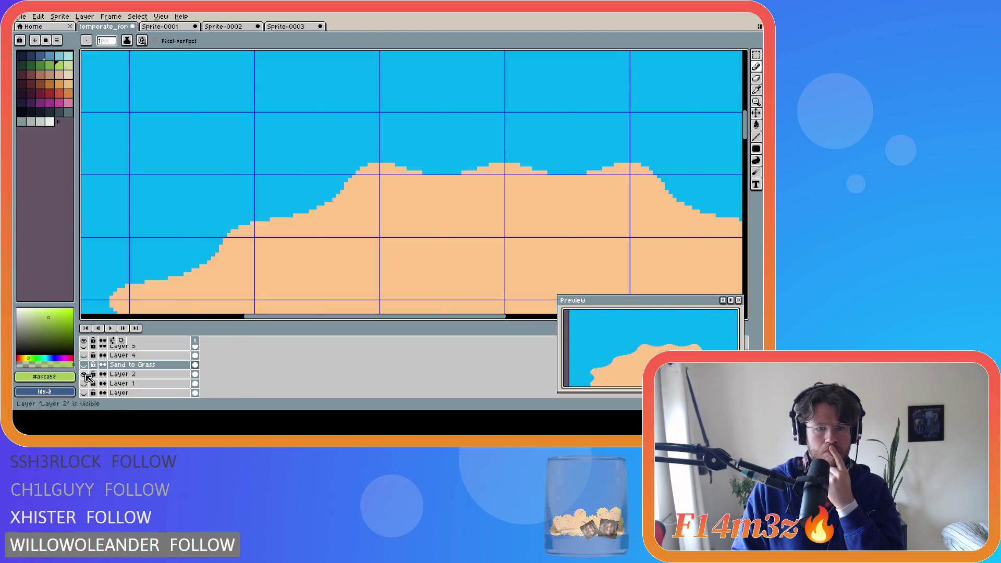
left_click(84, 355)
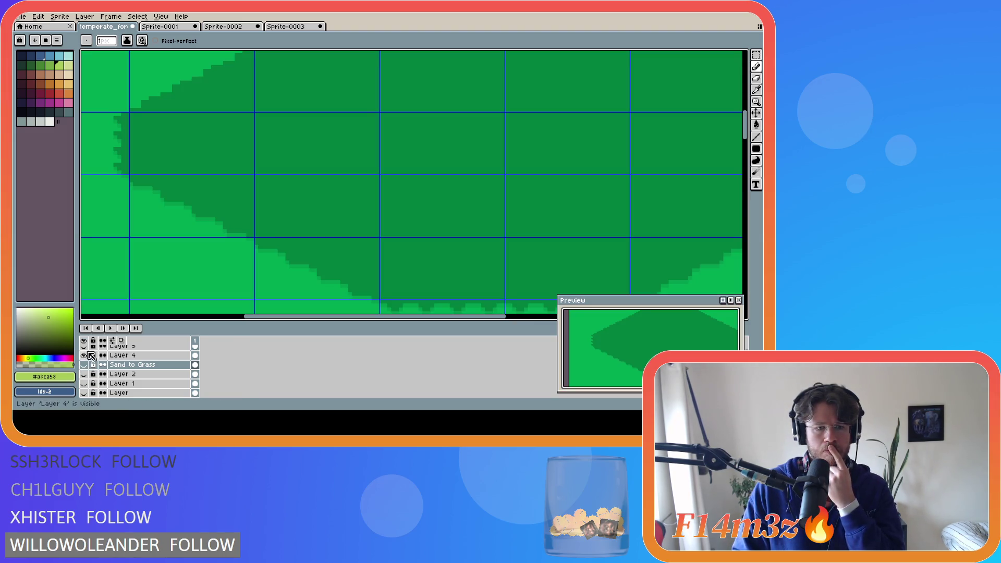
Step: Rename Layer 4 to 'Grass to Forest'
double_click(123, 356)
type("Grass to Forest")
key("Return")
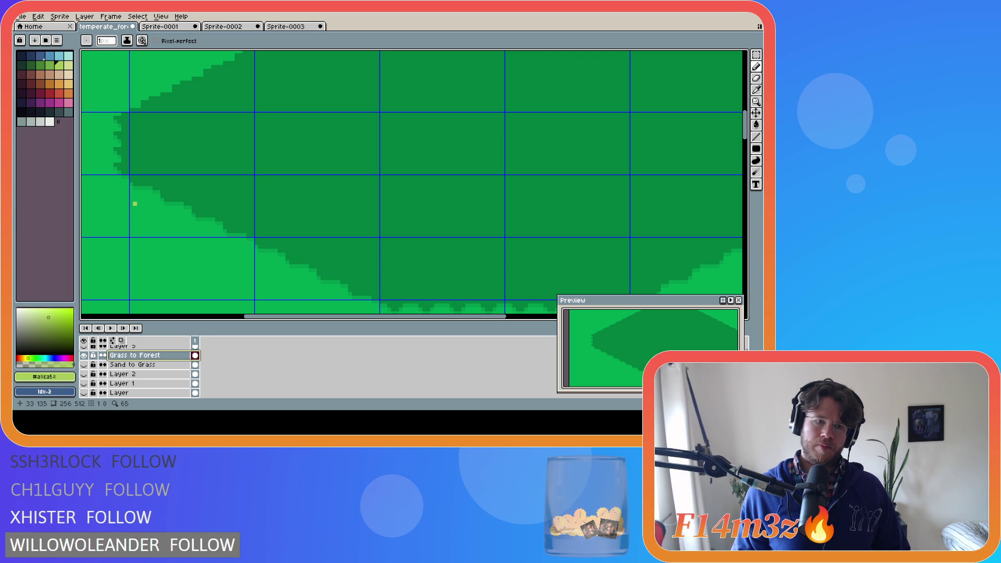
scroll(134, 203, "down", 1)
scroll(140, 205, "down", 5)
scroll(167, 199, "up", 1)
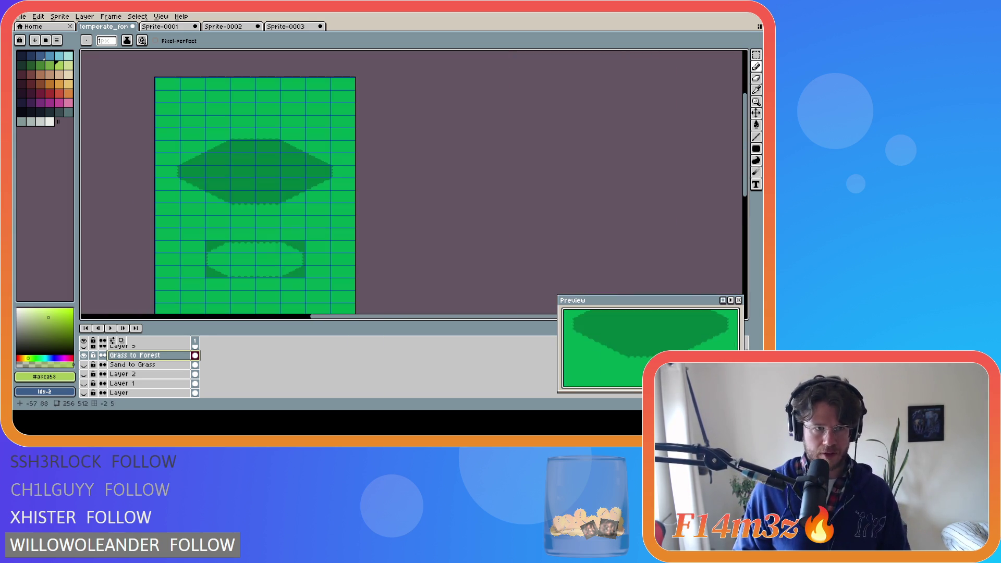
Step: Bucket-fill the bright background light green and the top patch and oval corners medium green
key("g")
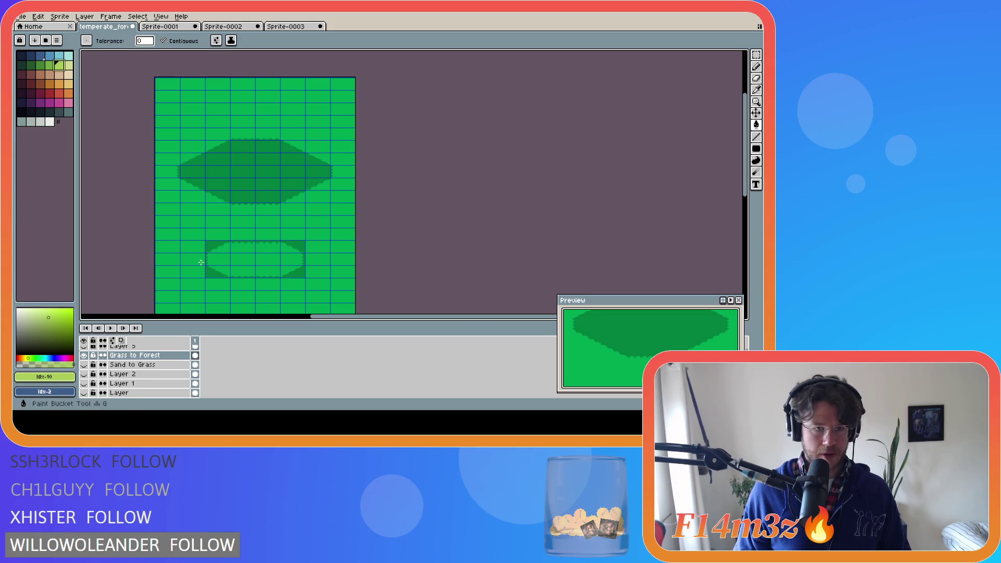
left_click(184, 216)
left_click(51, 66)
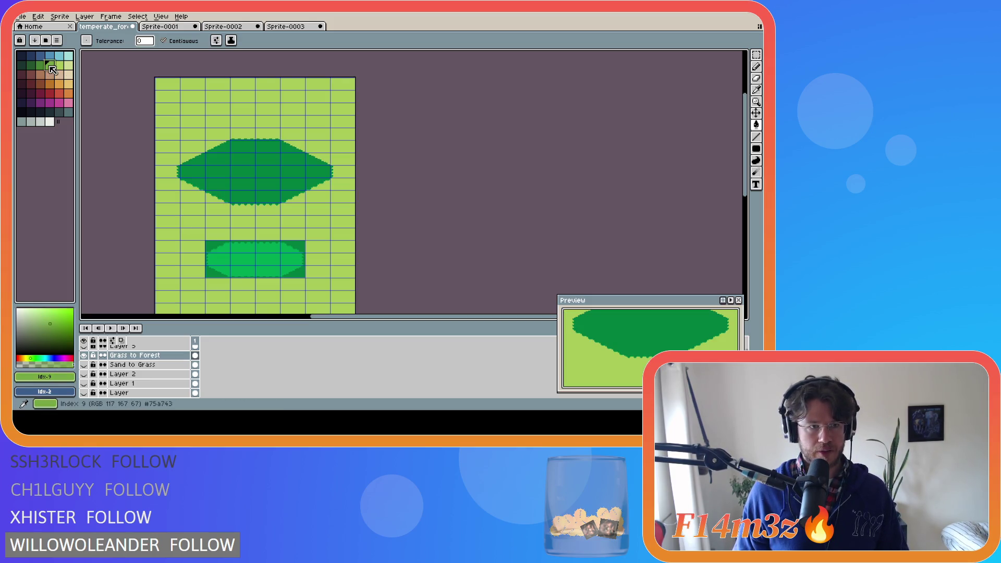
left_click(254, 172)
scroll(247, 243, "up", 1)
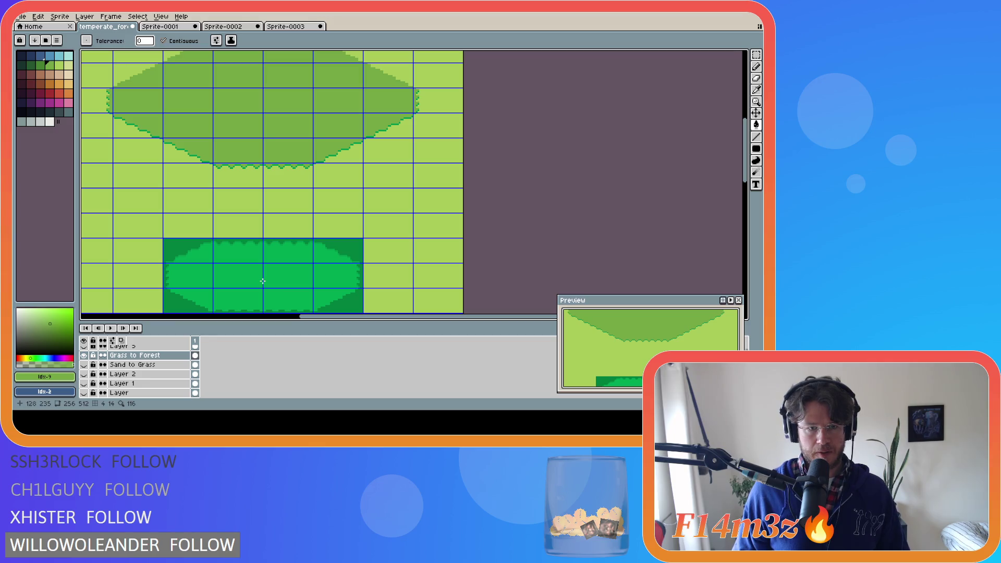
left_click(349, 309)
Step: Fill the bright oval light yellow-green and the dark rectangle medium green
left_click(331, 183, "alt")
left_click(292, 279)
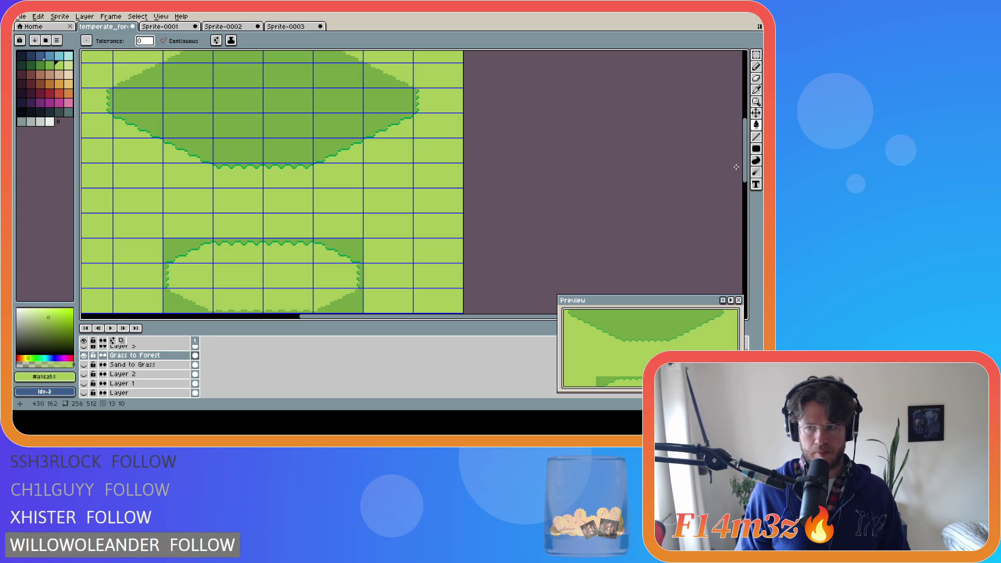
scroll(734, 167, "down", 3)
left_click(357, 130, "alt")
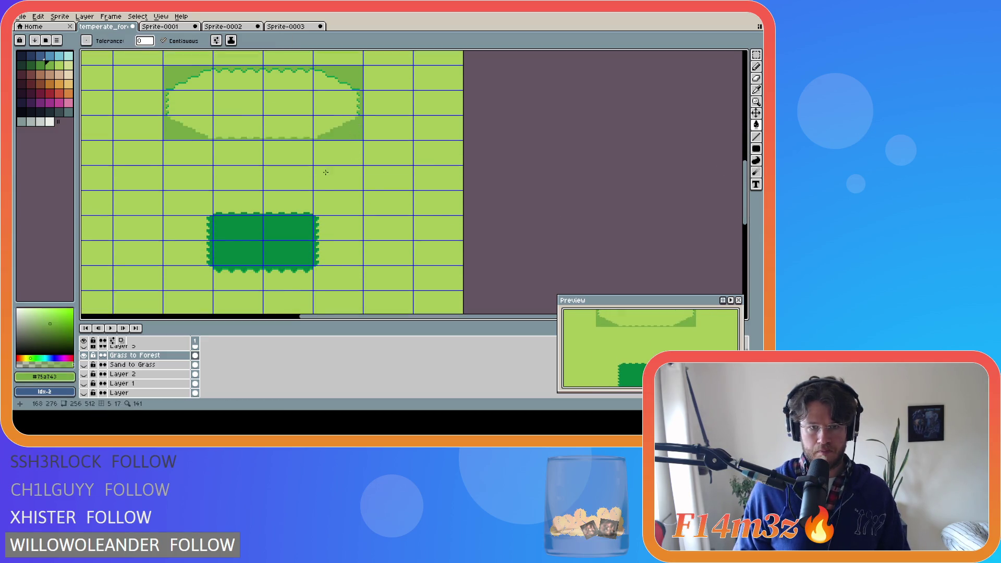
left_click(313, 219)
scroll(348, 226, "down", 2)
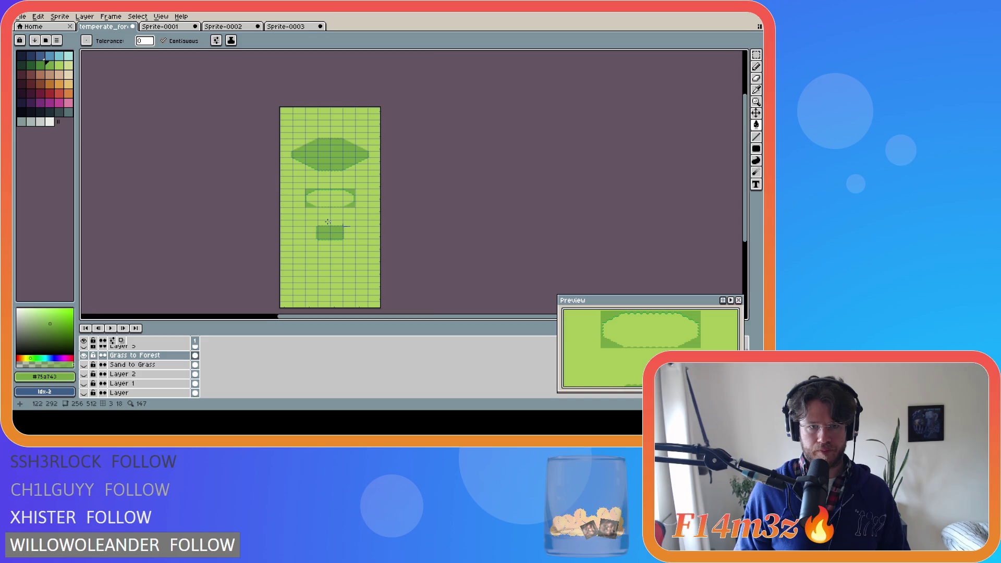
scroll(327, 221, "up", 2)
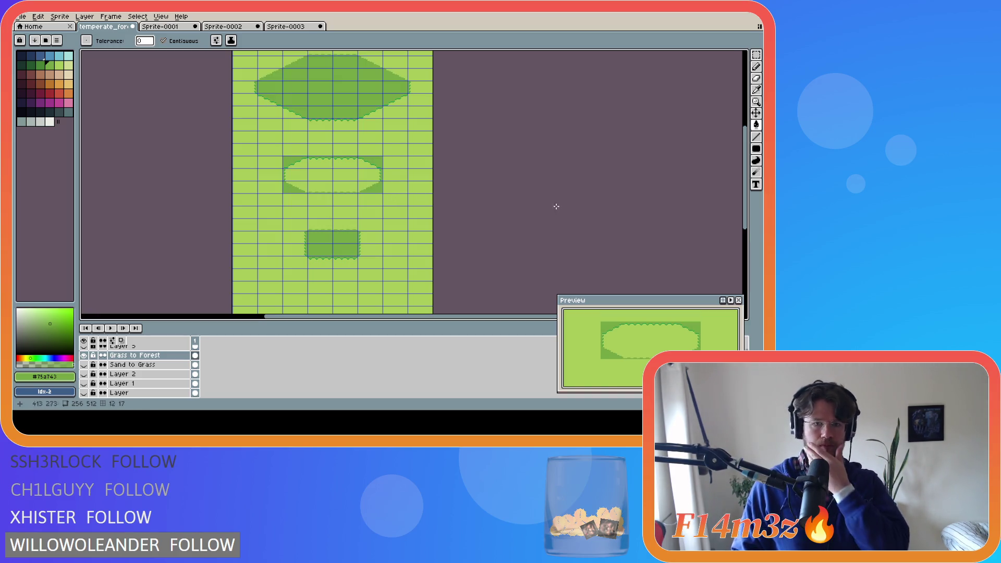
scroll(748, 197, "up", 1)
scroll(748, 197, "up", 1)
scroll(748, 198, "up", 1)
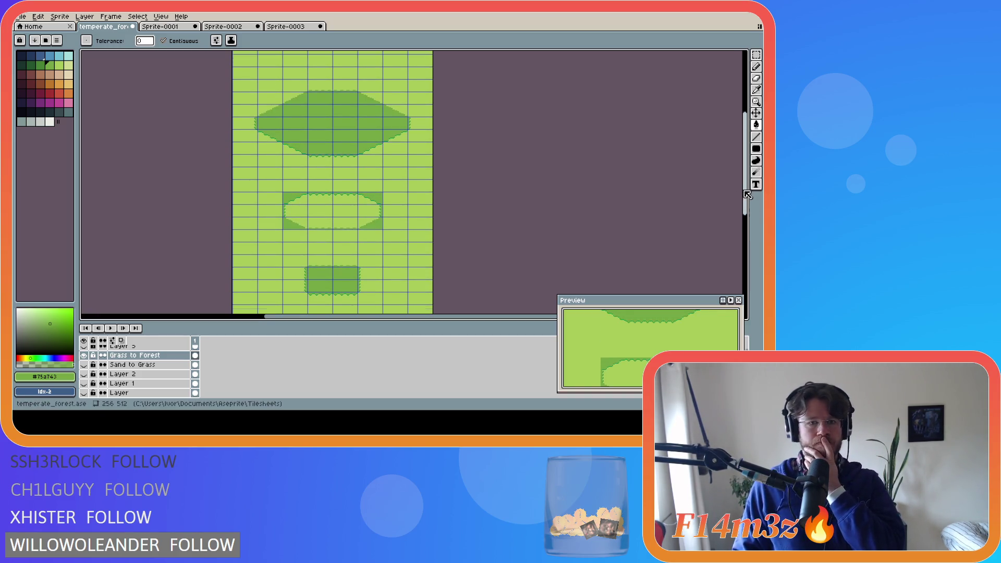
scroll(287, 165, "up", 2)
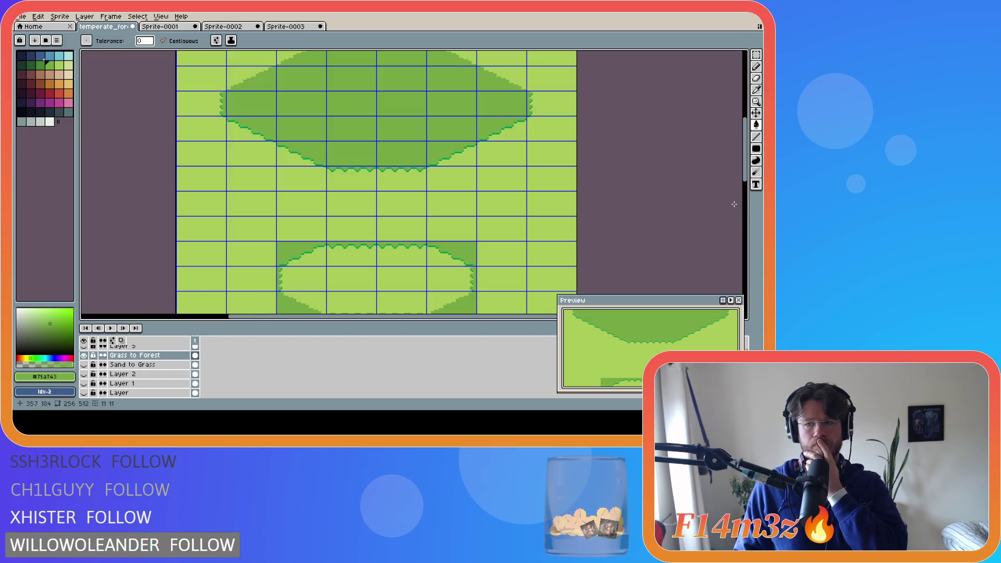
scroll(735, 180, "up", 2)
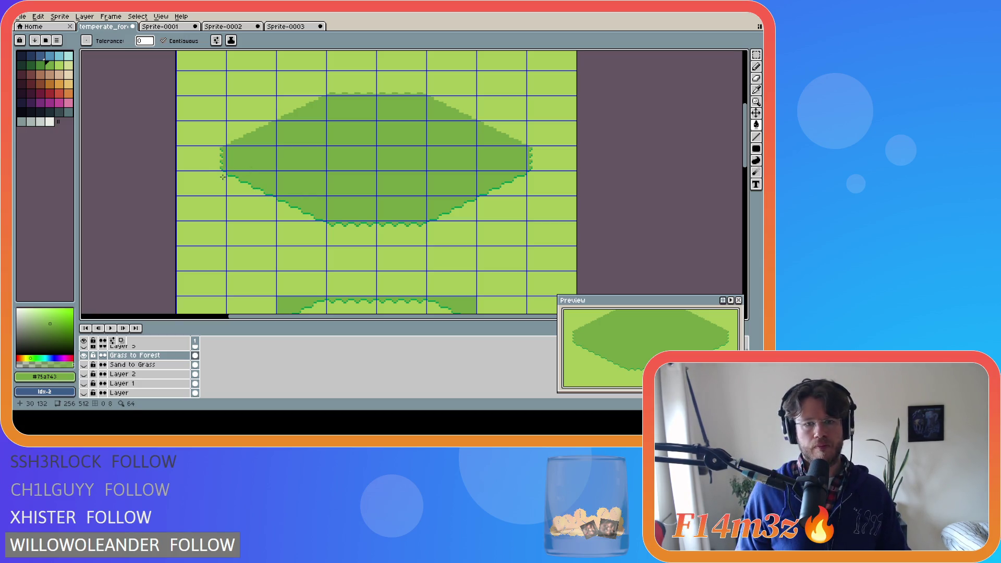
scroll(223, 177, "up", 1)
scroll(226, 184, "up", 1)
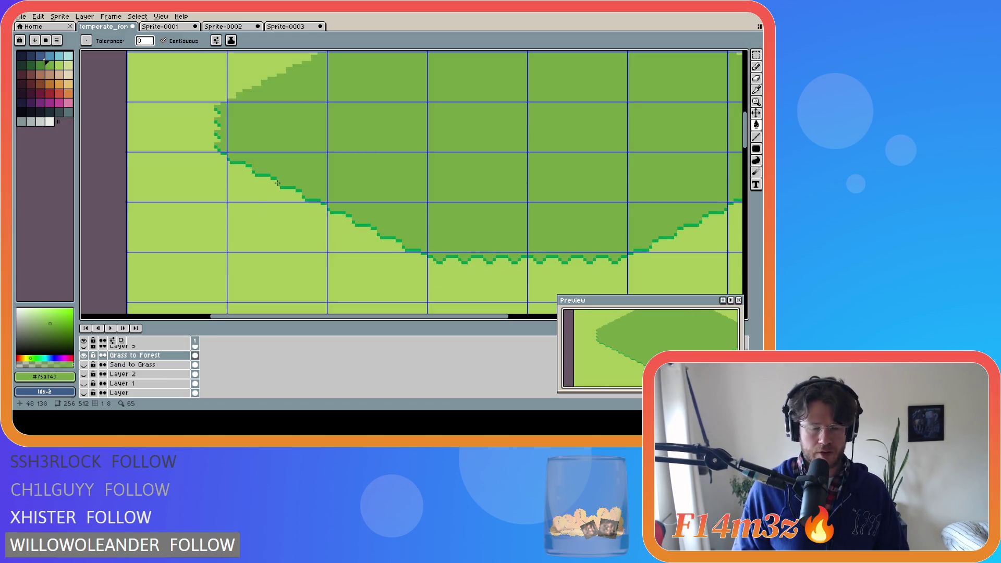
Step: Recolour the bright outline pixels along the patch's diagonal slope to light green
left_click(232, 155, "alt")
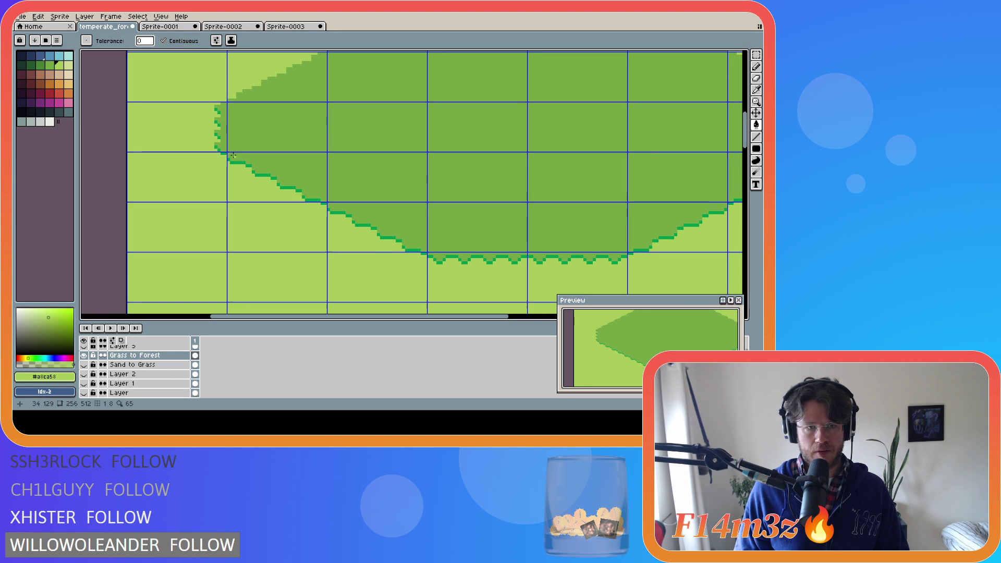
key("b")
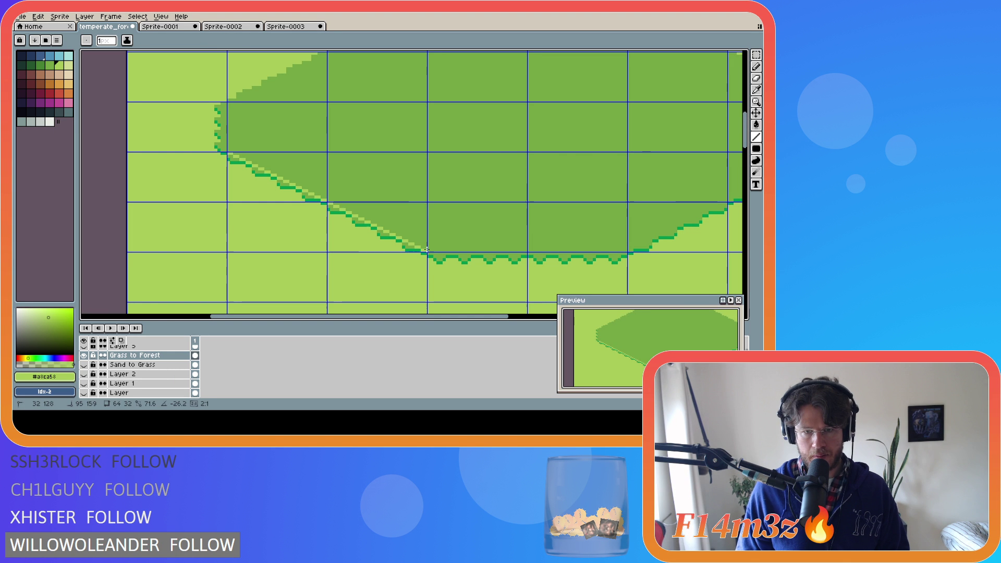
left_click(325, 199, "shift")
scroll(241, 173, "up", 1)
key("g")
left_click(252, 162)
left_click(285, 179)
left_click(313, 192)
left_click(338, 205)
Step: Undo a stray medium-green fill, then pencil a stepped medium-green edge along the diagonal
key("i")
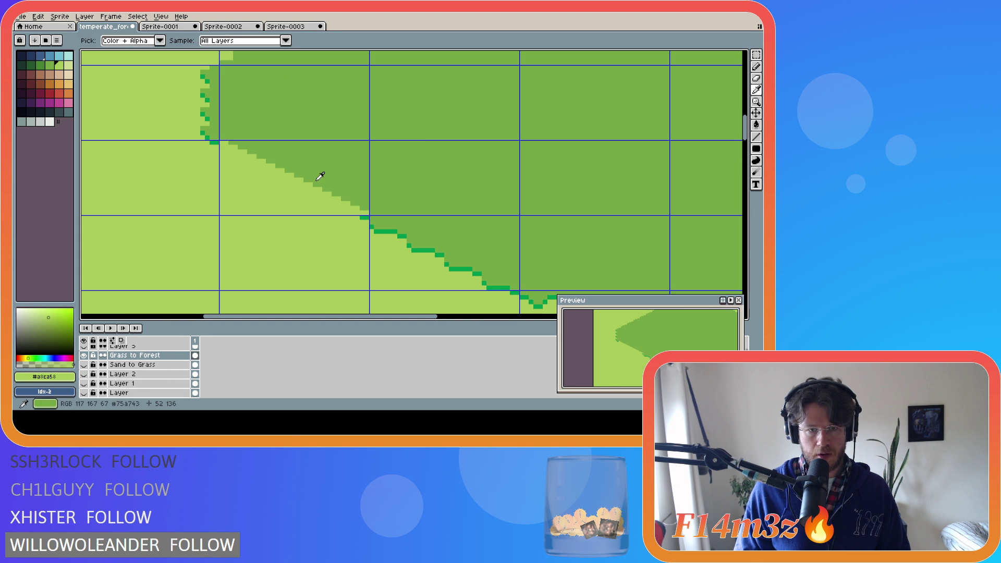
key("g")
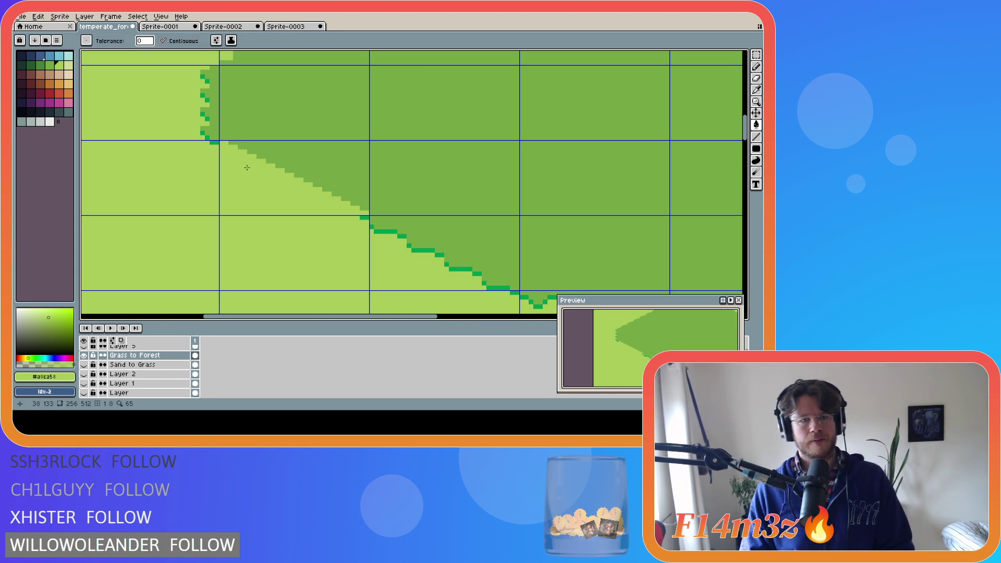
left_click(292, 149, "alt")
left_click(221, 141)
key("b")
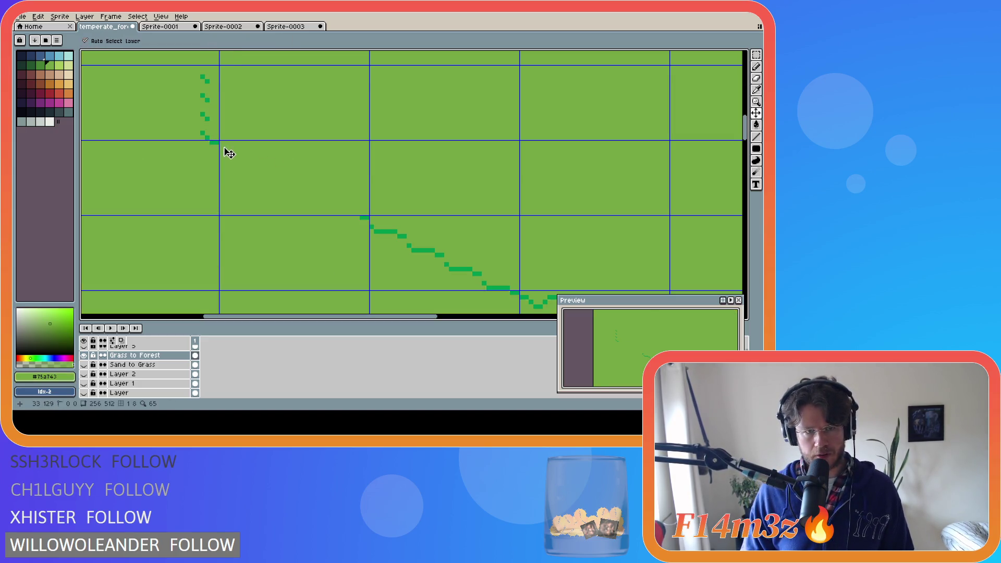
key("ctrl+z")
left_click_drag(221, 141, 361, 211)
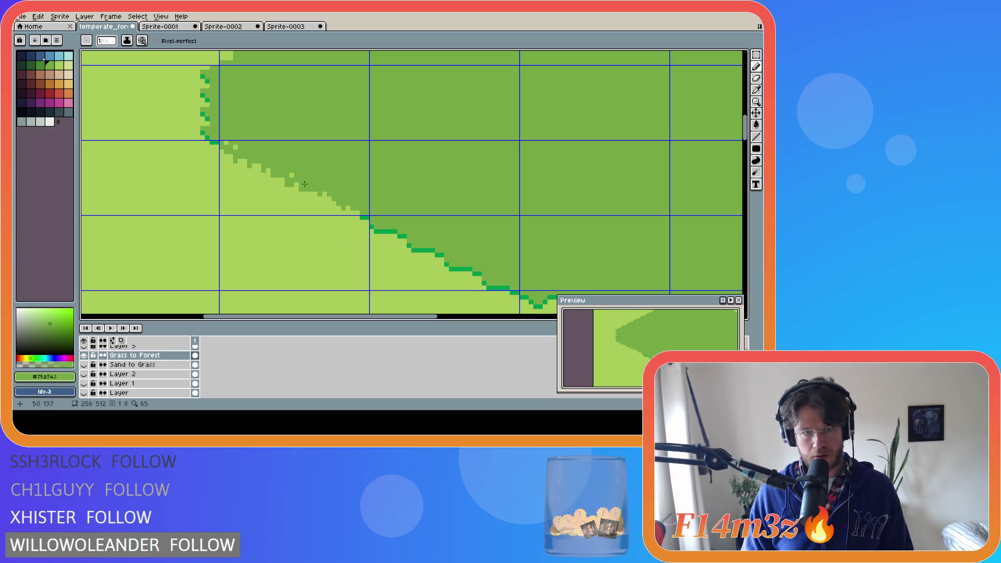
scroll(251, 188, "down", 2)
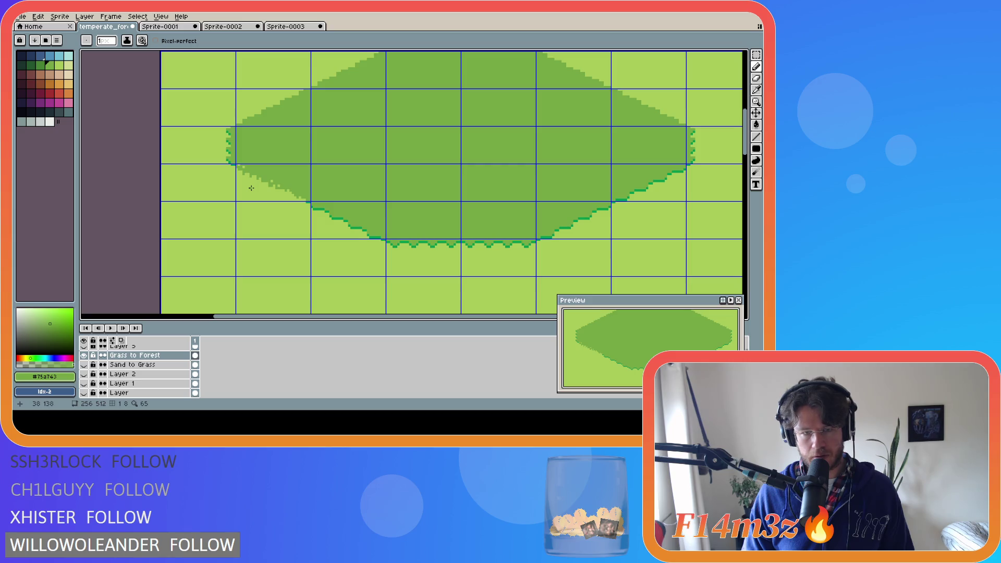
scroll(254, 197, "up", 2)
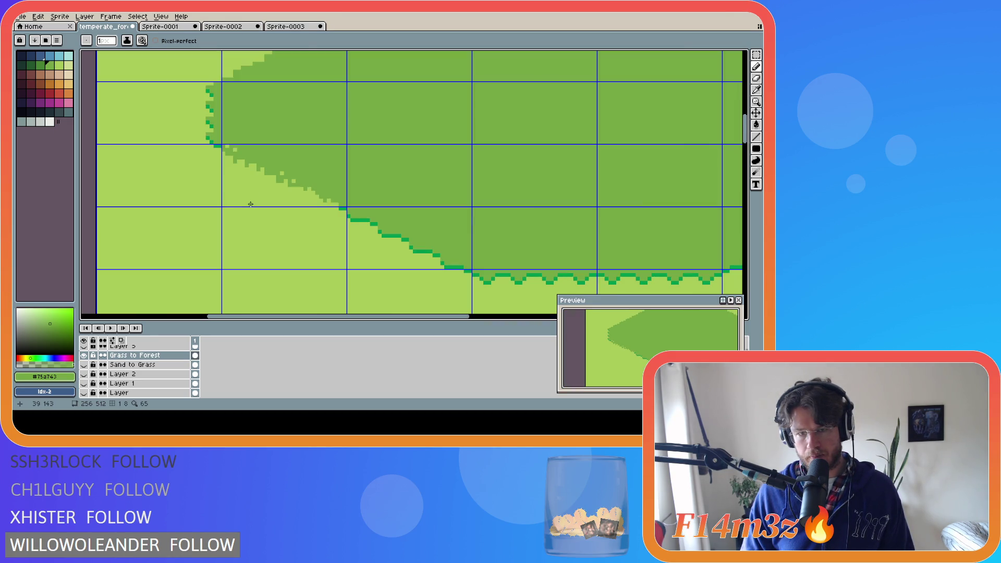
Step: Sample light and medium greens and pencil jagged pixels into the patch's diagonal edge
key("i")
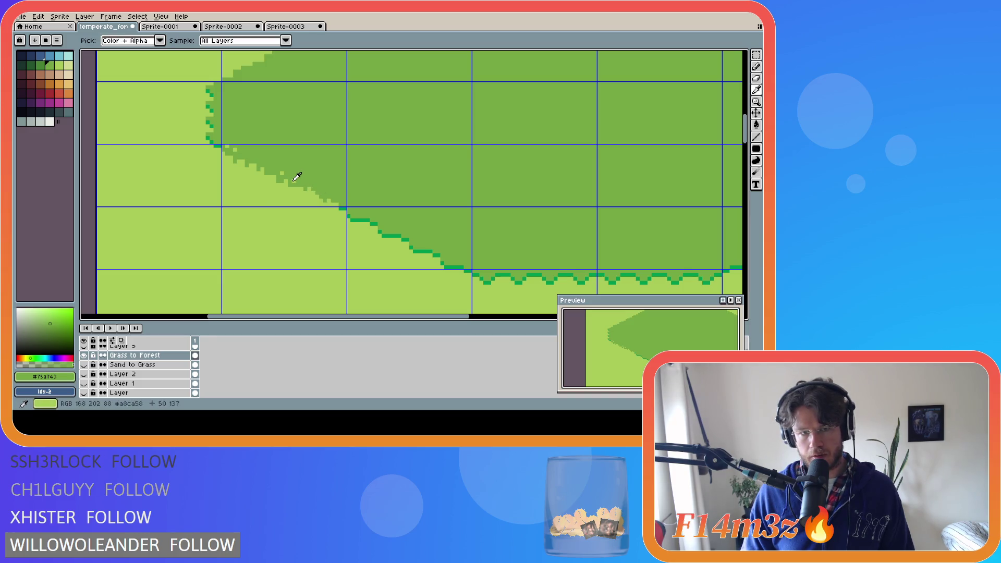
left_click(295, 179, "alt")
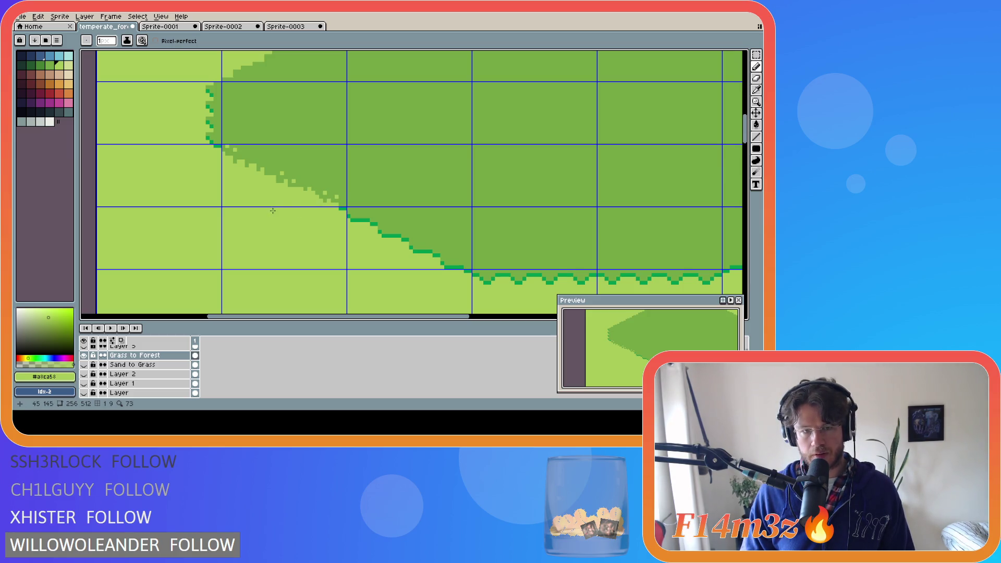
left_click(336, 191)
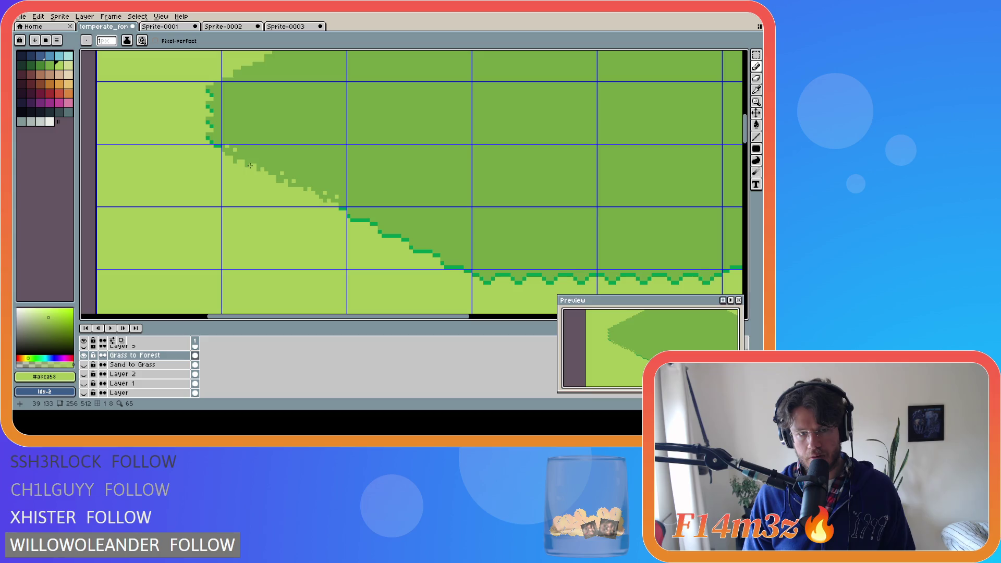
left_click(248, 162, "alt")
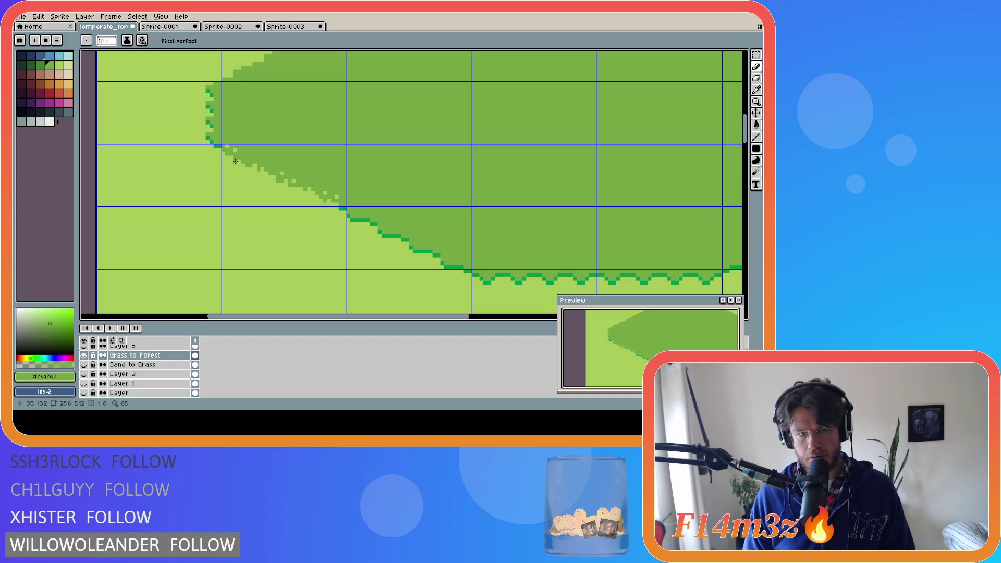
left_click(213, 196, "alt")
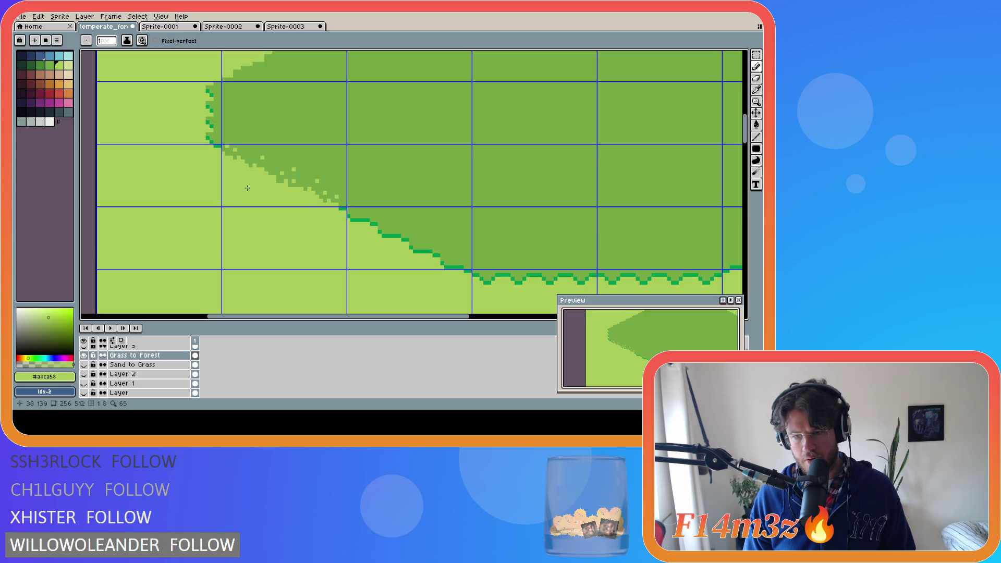
Step: Undo two pencil strokes and redo one to settle the edge
key("ctrl+z")
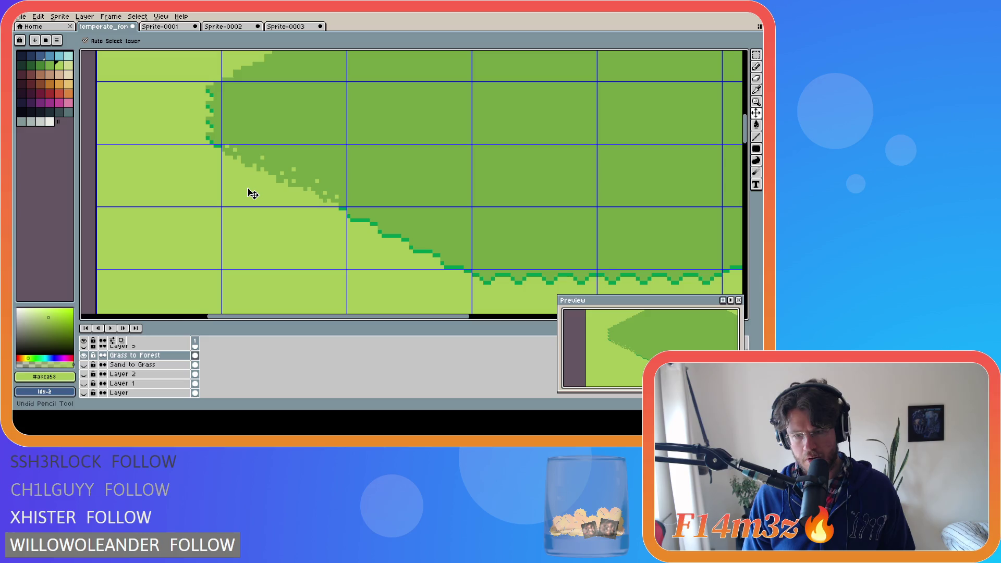
key("ctrl+z")
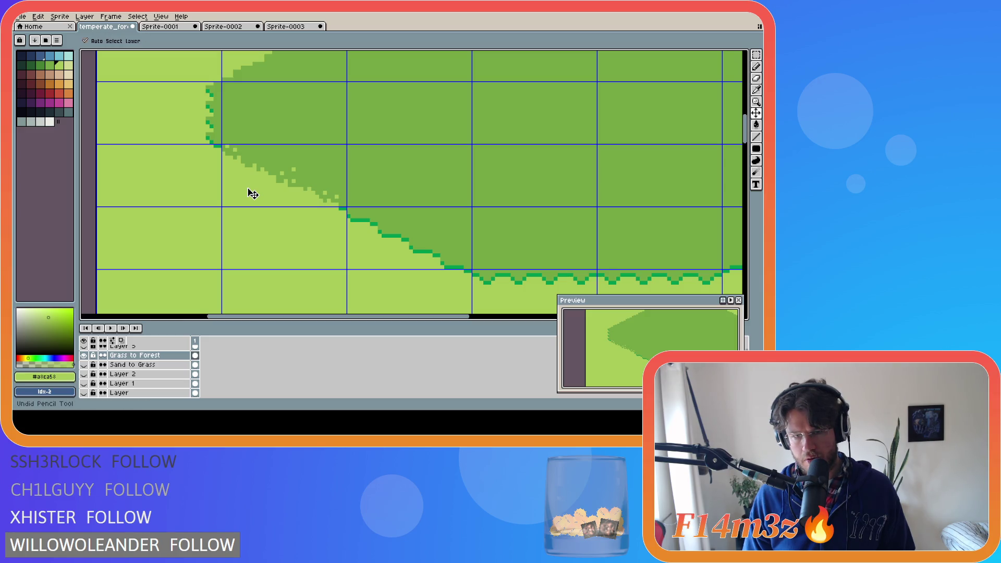
key("ctrl+y")
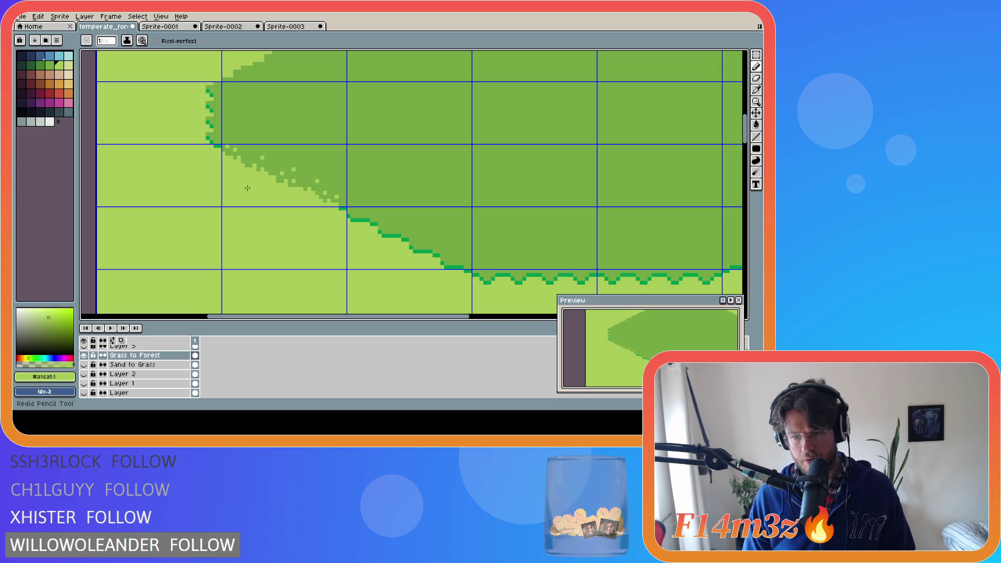
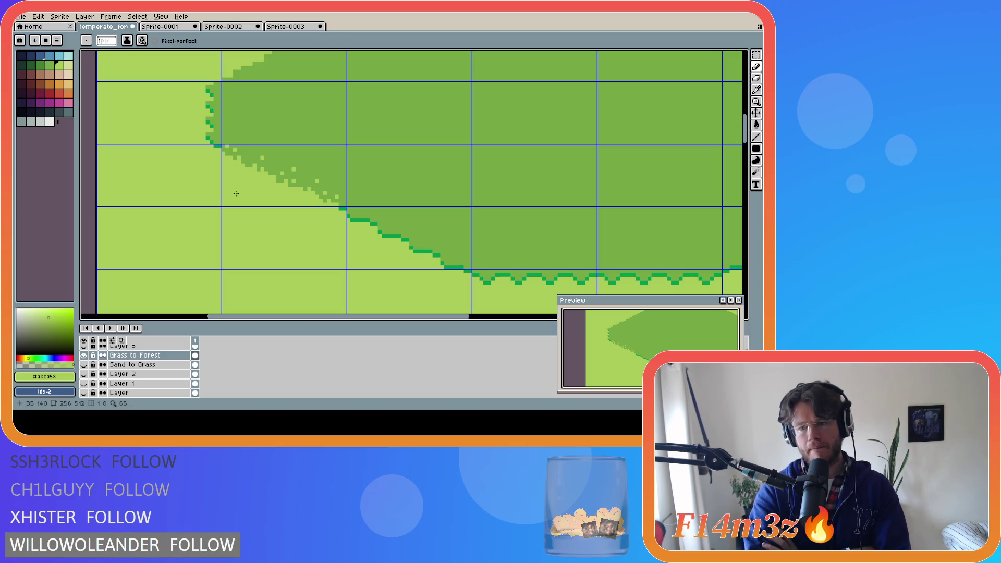
scroll(190, 366, "up", 1)
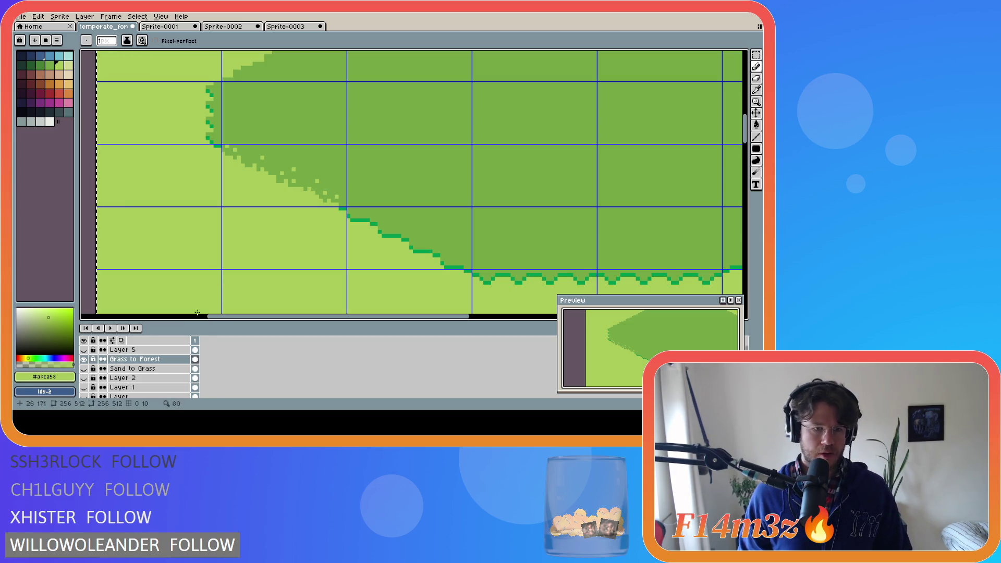
Step: Undo the last pencil stroke and the fill along the diagonal forest edge
key("ctrl+z")
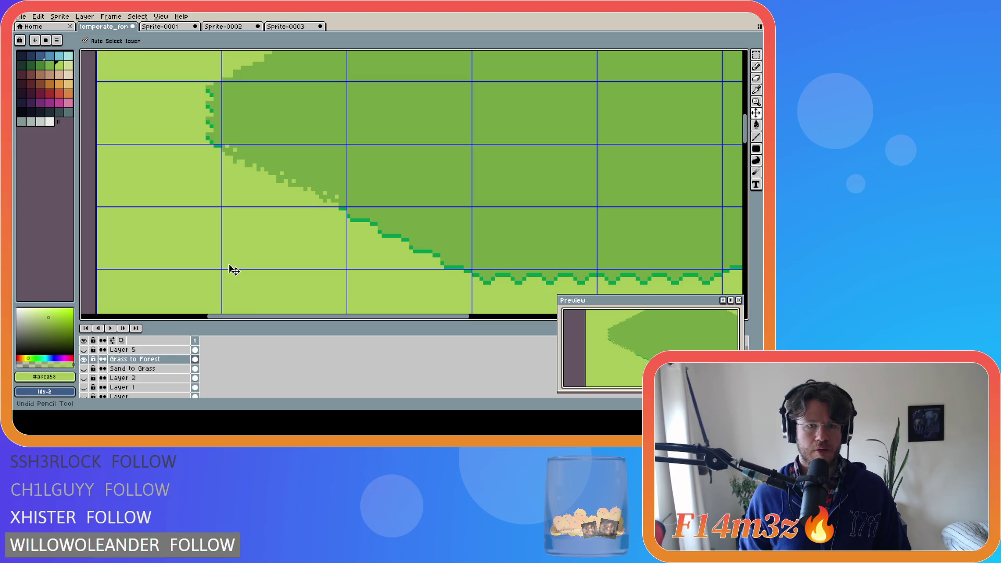
key("ctrl+z")
key("ctrl+z")
key("ctrl+z")
key("ctrl+z")
key("ctrl+z")
key("ctrl+z")
key("ctrl+z")
key("ctrl+z")
key("ctrl+z")
key("ctrl+z")
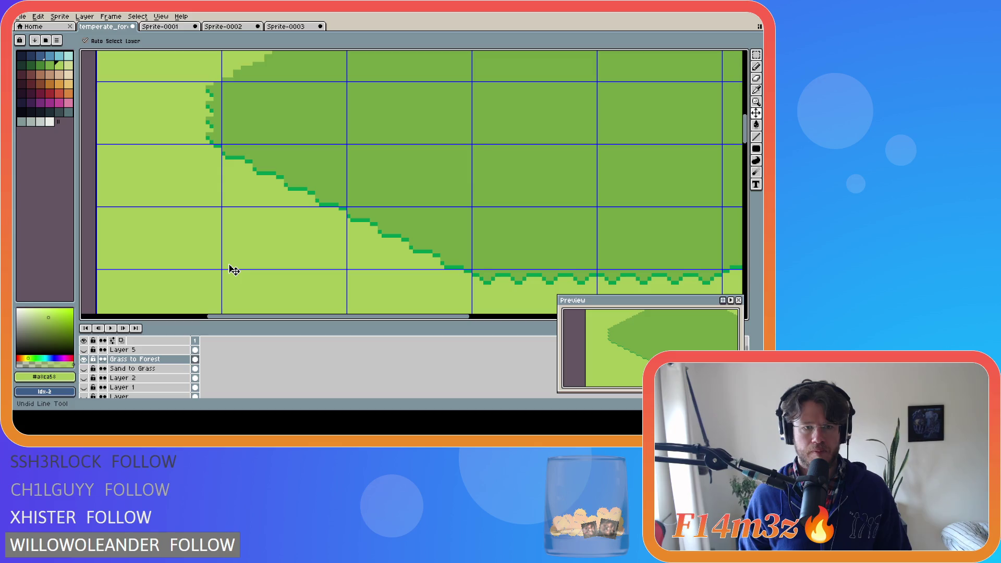
Step: Duplicate the Grass to Forest layer, hide the original, and paste the ragged-edge artwork into the copy
right_click(162, 360)
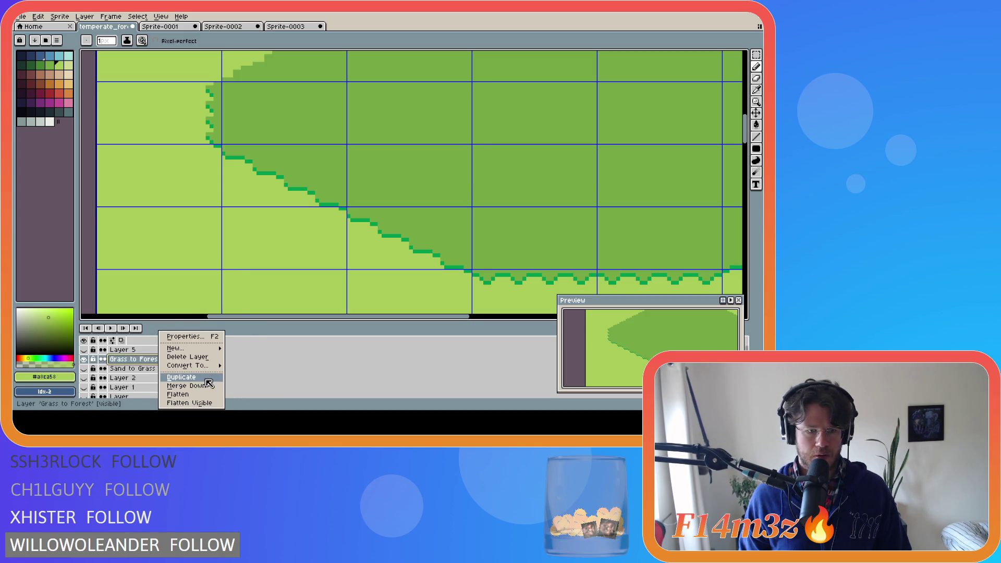
left_click(208, 384)
left_click(84, 368)
key("ctrl+v")
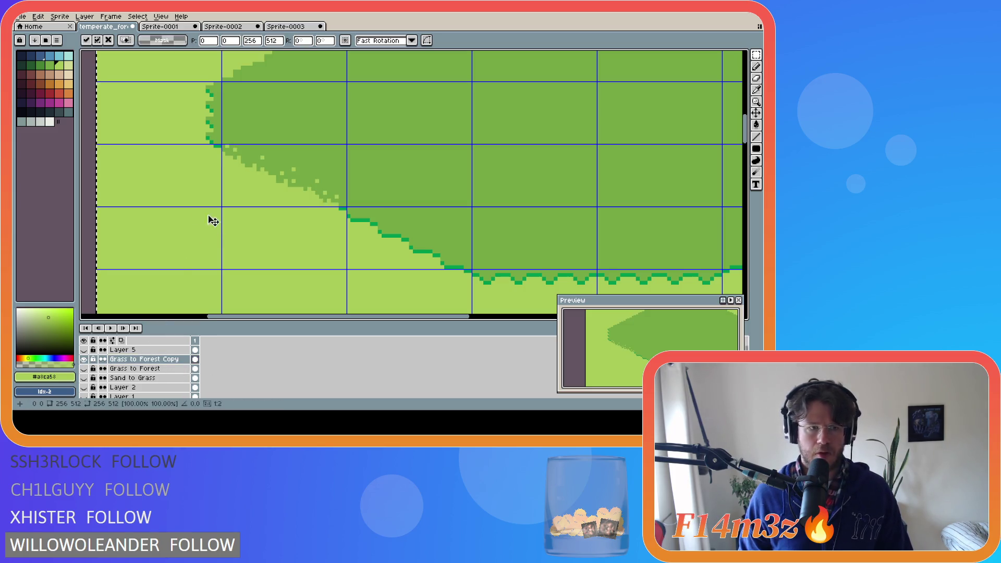
left_click(86, 191)
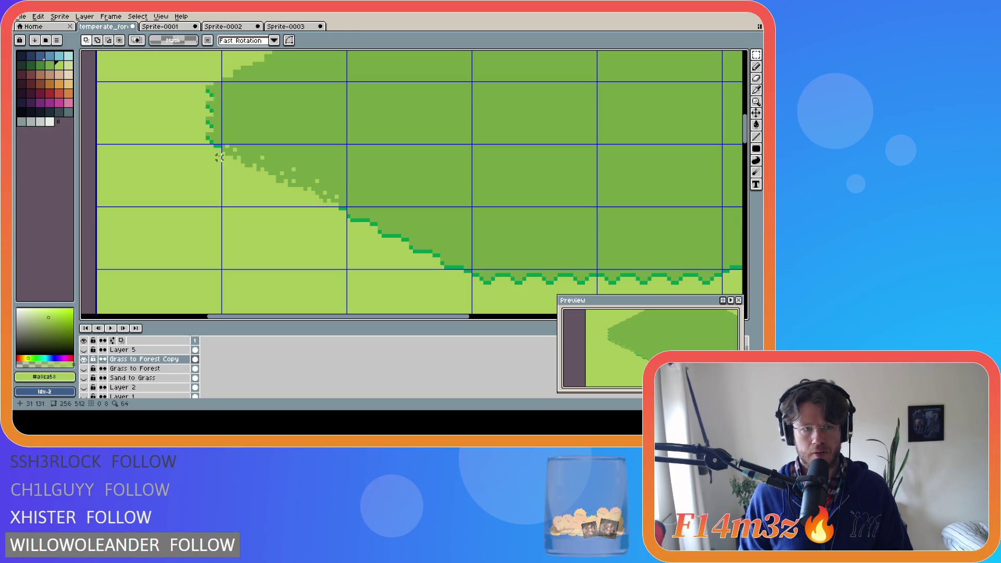
Step: Pick the forest's dark green and switch to the Pencil for freehand drawing
left_click(243, 128, "alt")
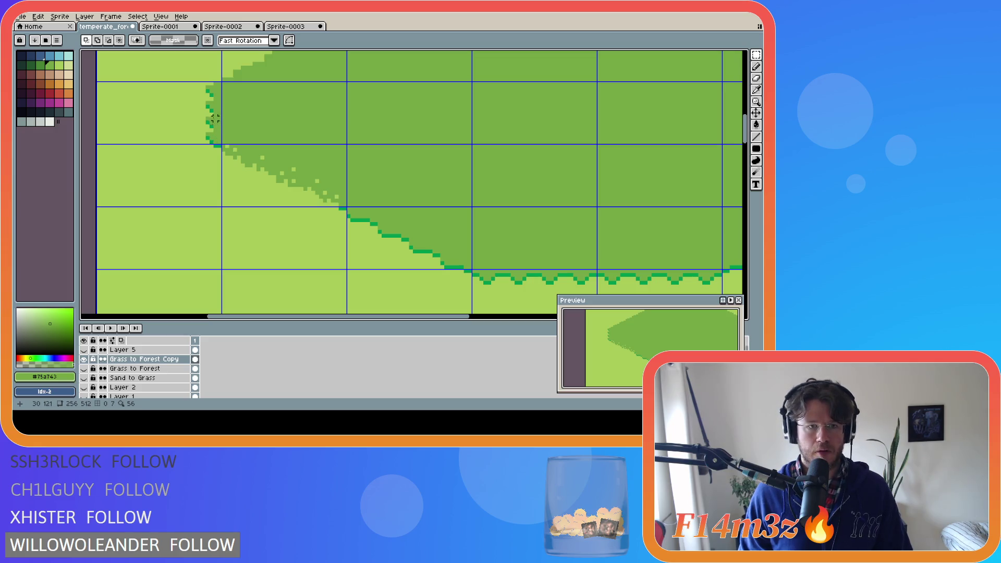
key("b")
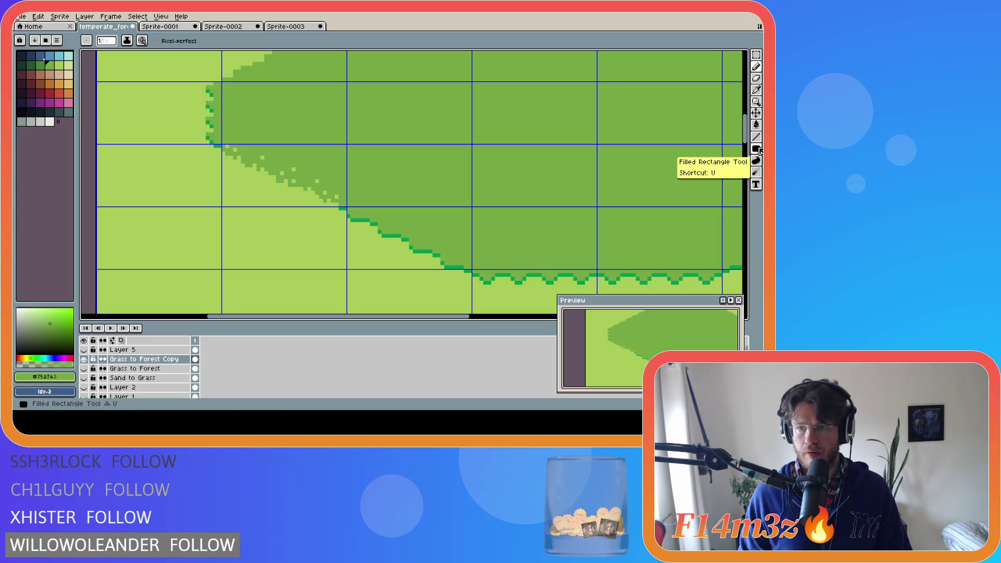
key("u")
left_click_drag(167, 93, 213, 127)
key("ctrl+z")
left_click_drag(205, 83, 221, 144)
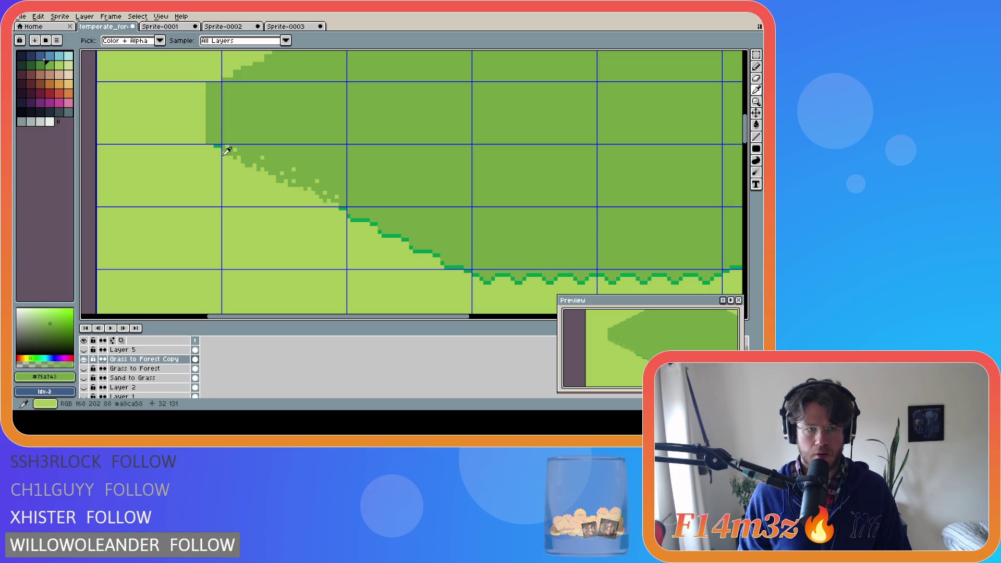
left_click(223, 155, "alt")
key("b")
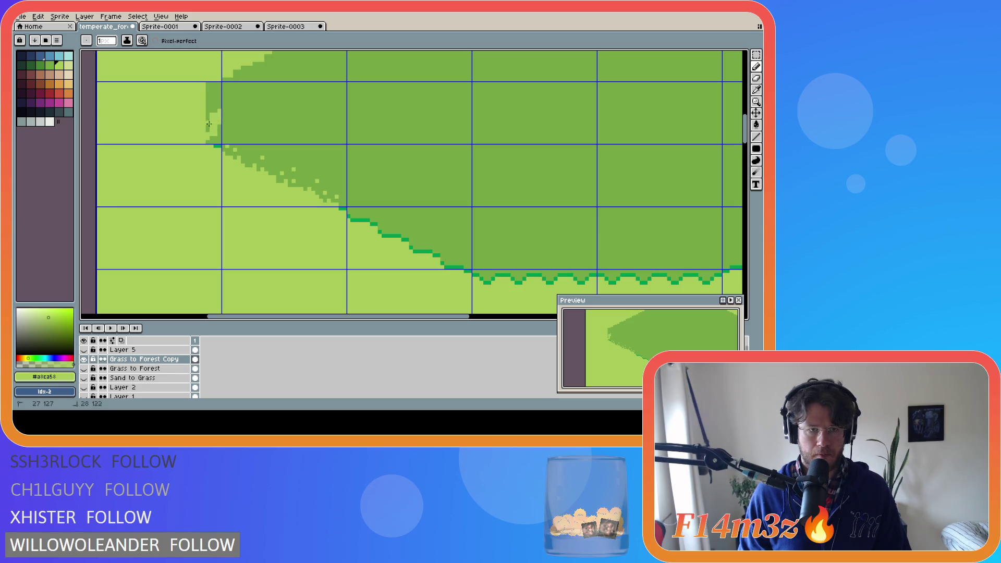
left_click_drag(213, 143, 214, 123)
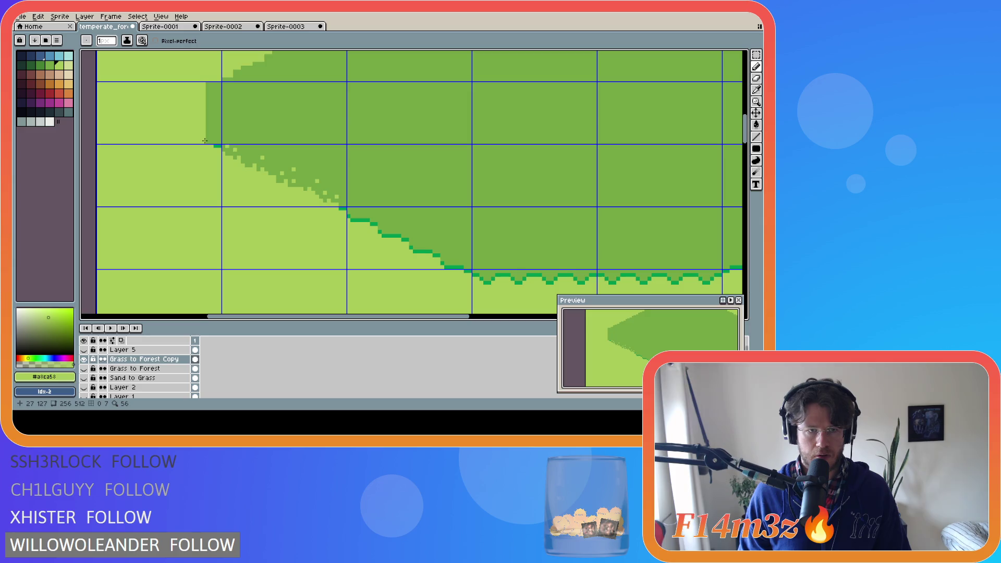
left_click_drag(213, 126, 210, 100)
key("ctrl+z")
key("ctrl+z")
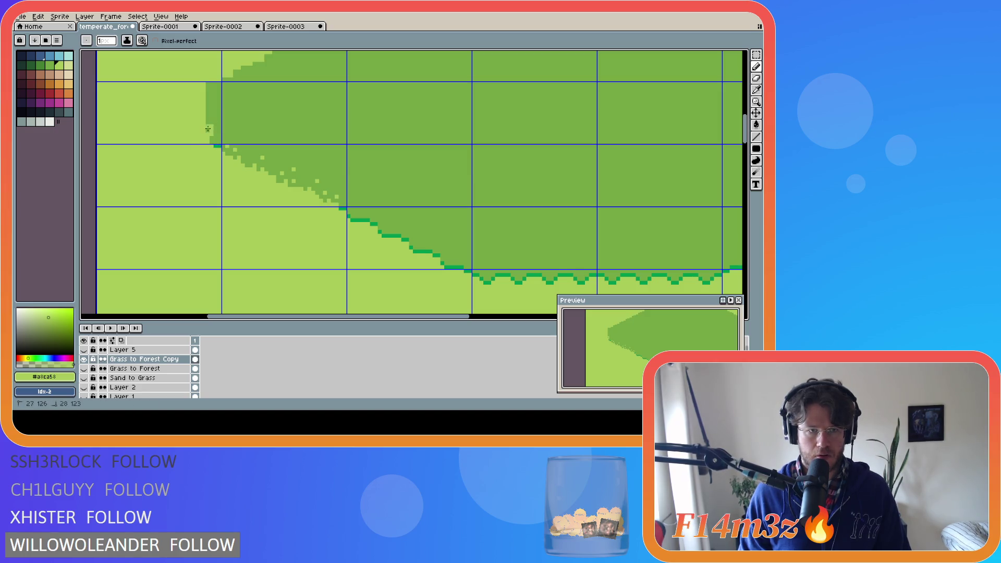
key("ctrl")
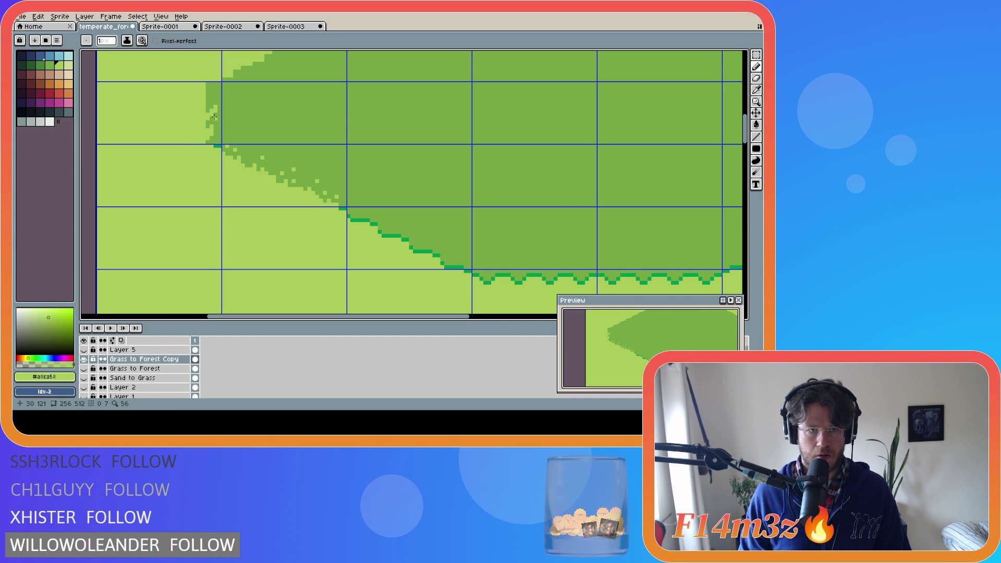
left_click(207, 102)
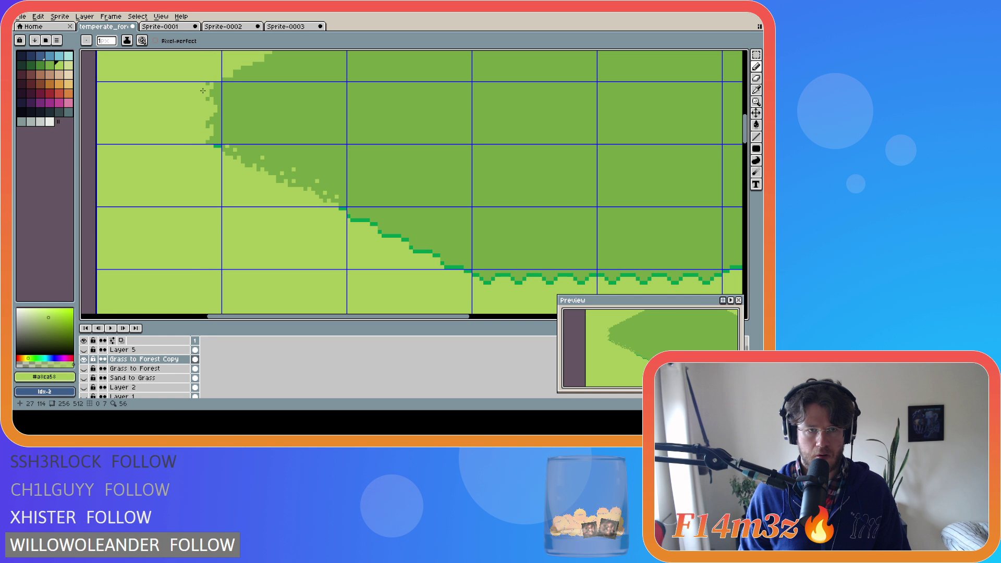
left_click_drag(217, 133, 217, 125)
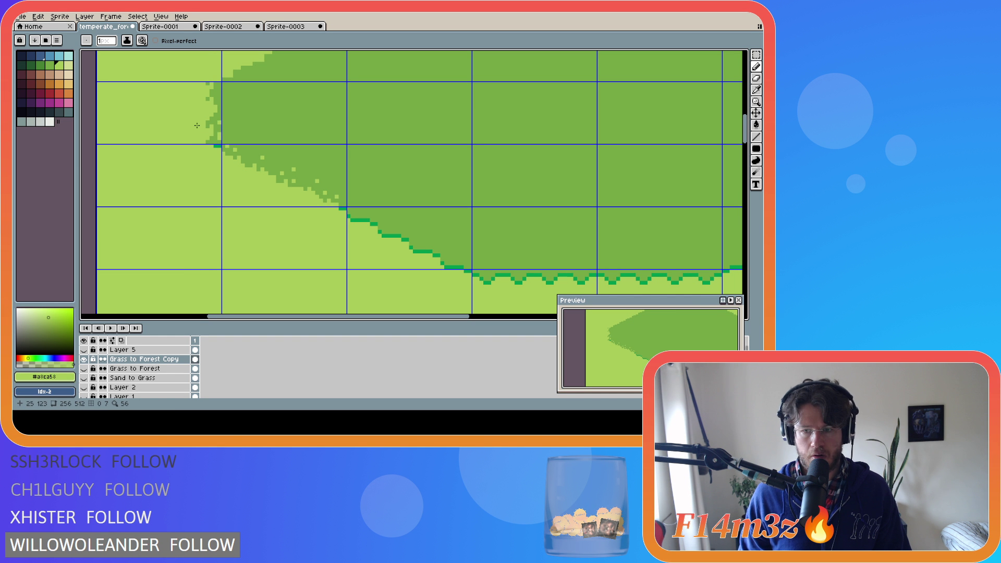
key("ctrl+z")
left_click_drag(206, 84, 206, 144)
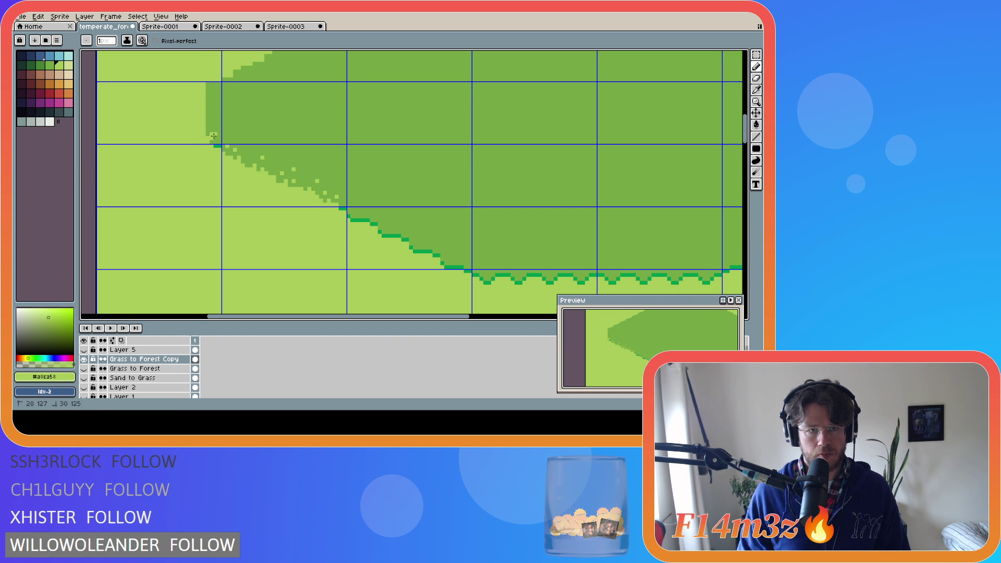
left_click_drag(213, 136, 209, 85)
key("ctrl+z")
left_click_drag(208, 141, 211, 99)
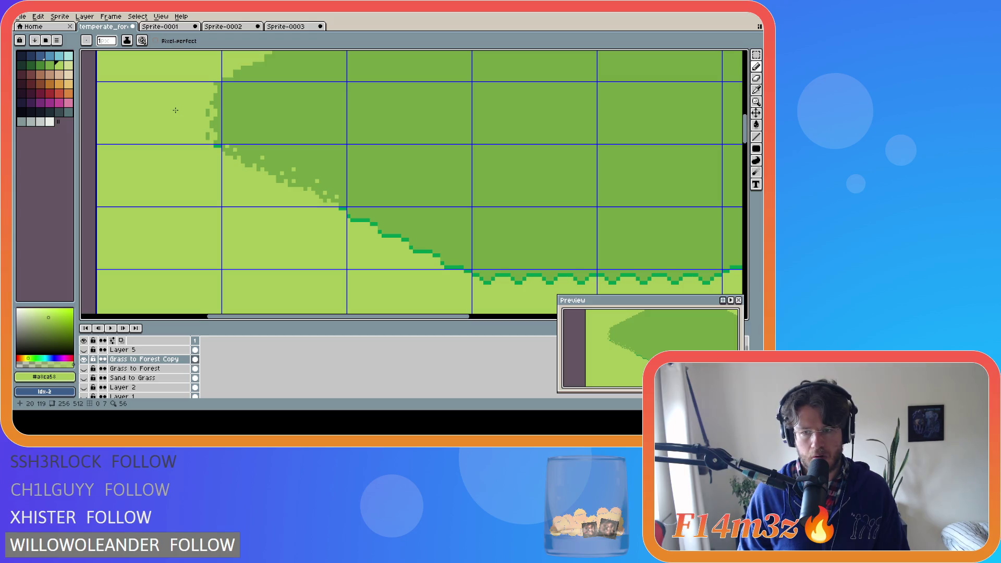
key("v")
key("ctrl+z")
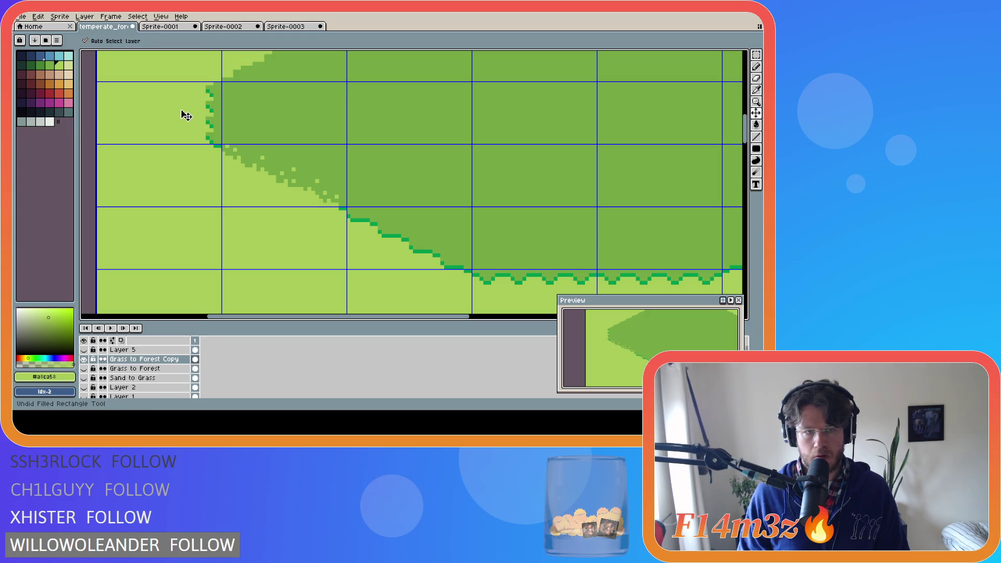
Step: Try jagged pencil pixels on the forest's left edge, undoing the unwanted ones
key("b")
key("v")
key("b")
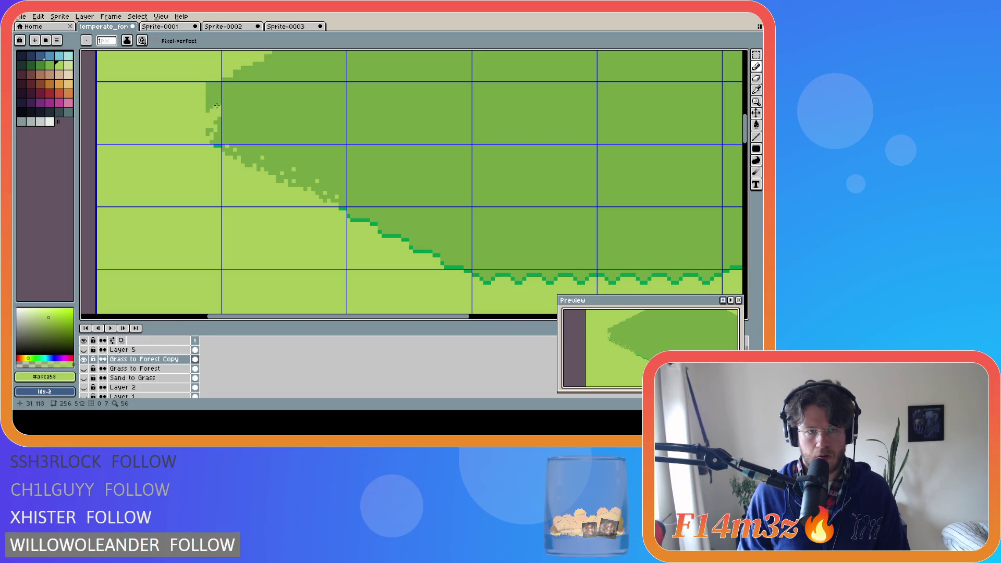
left_click(207, 98)
key("v")
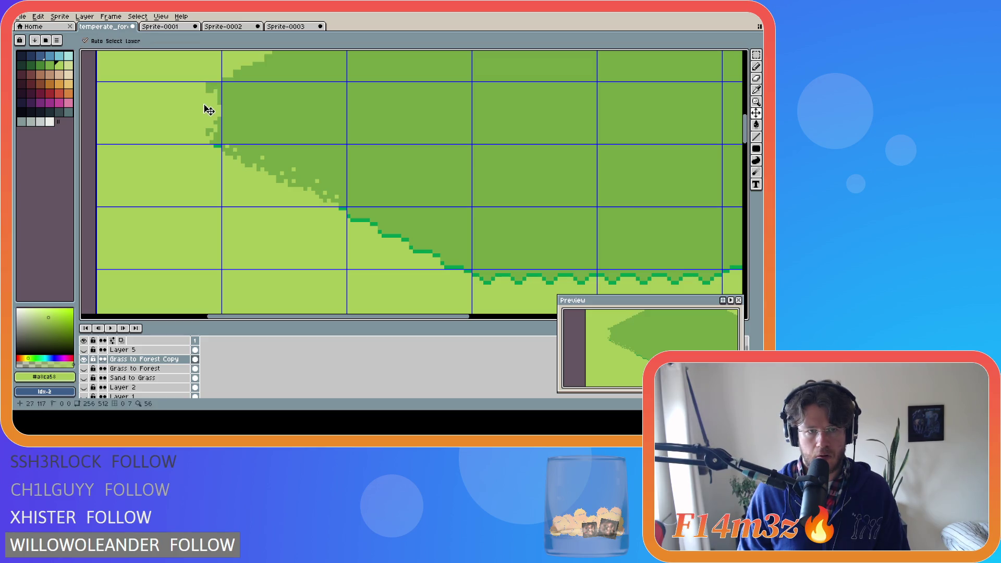
key("ctrl+z")
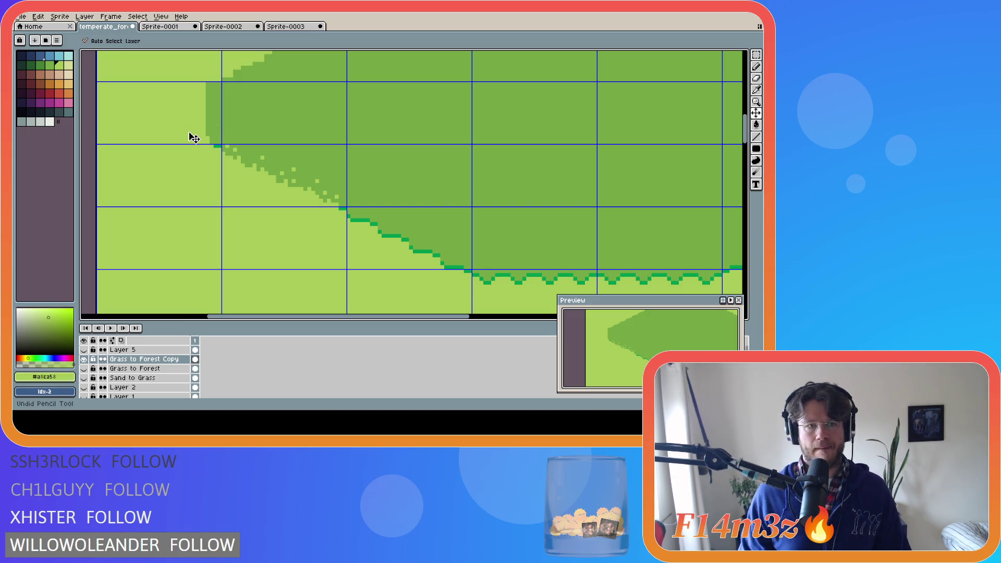
key("b")
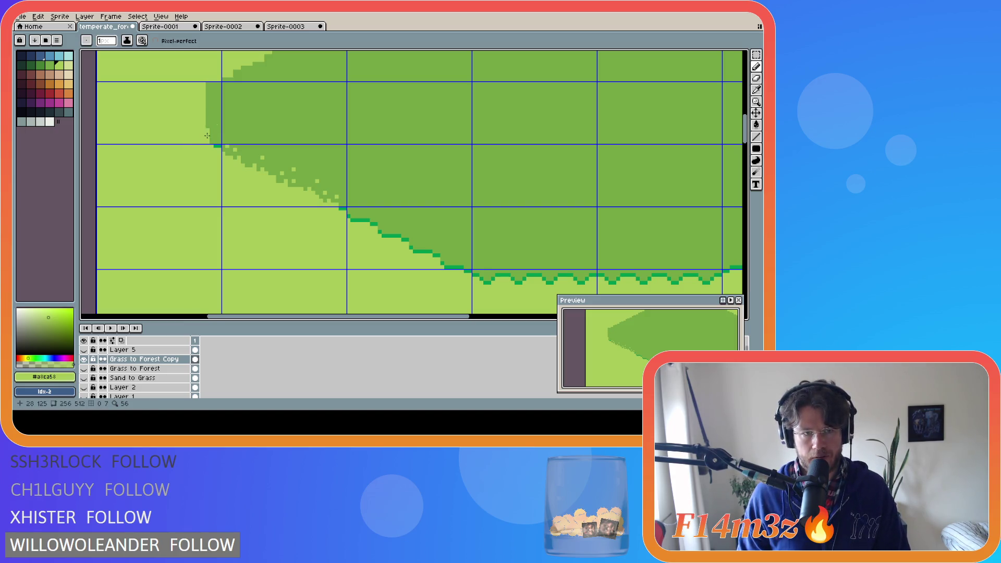
left_click(206, 141)
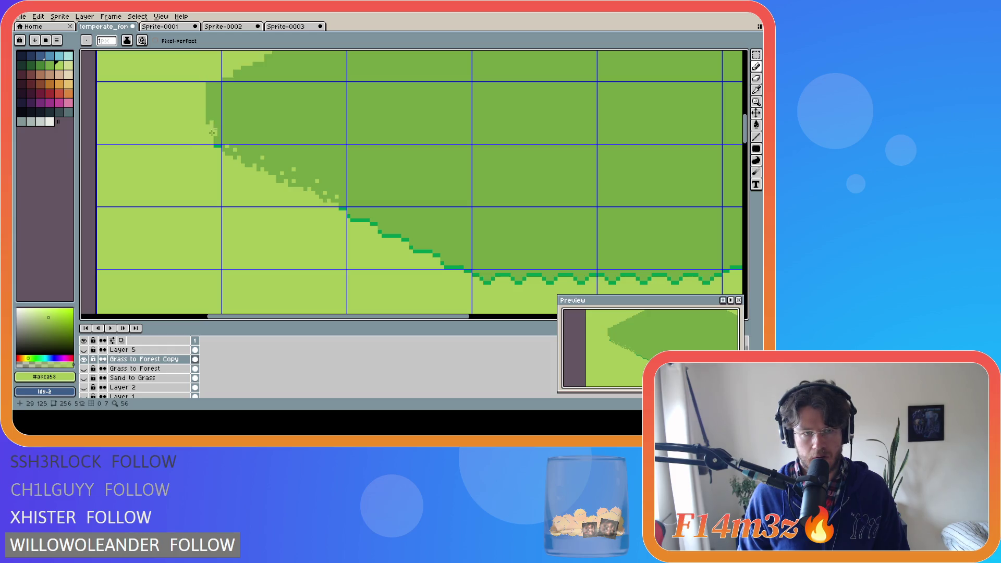
key("v")
key("b")
Step: Draw a dark-green vertical line down the forest's left edge, then switch back to light grass green
left_click(212, 118, "alt")
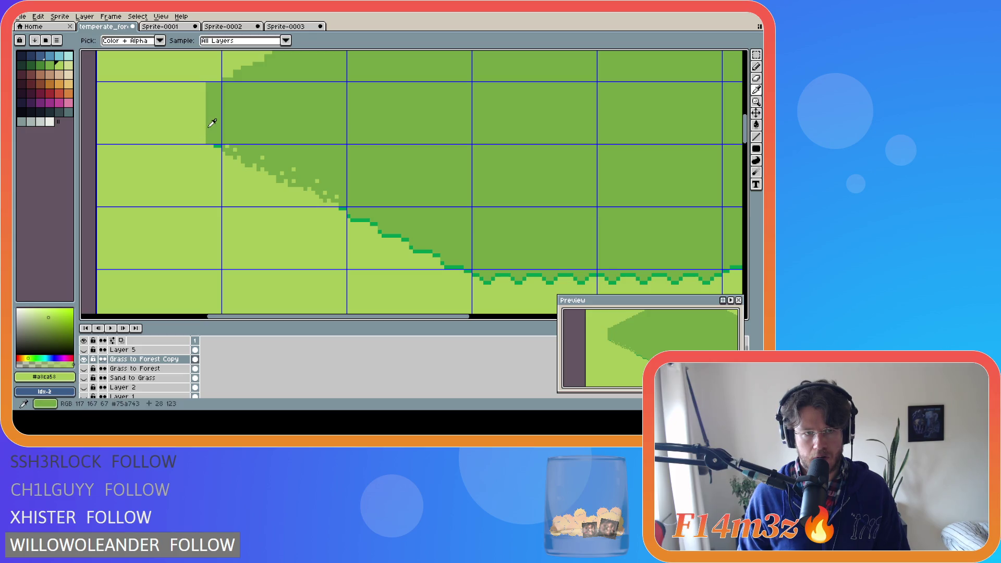
left_click_drag(202, 82, 199, 128)
key("ctrl+z")
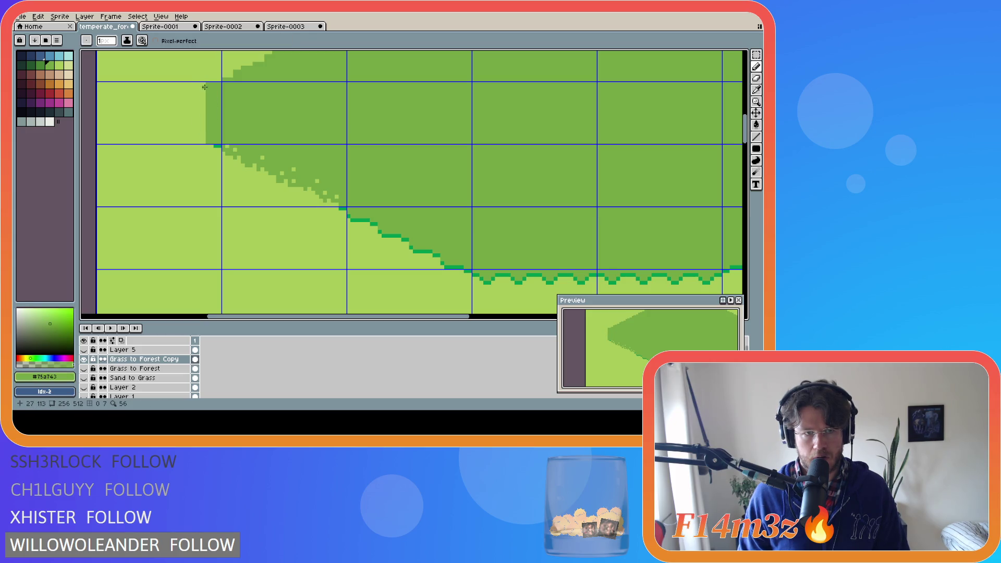
left_click_drag(204, 85, 204, 137)
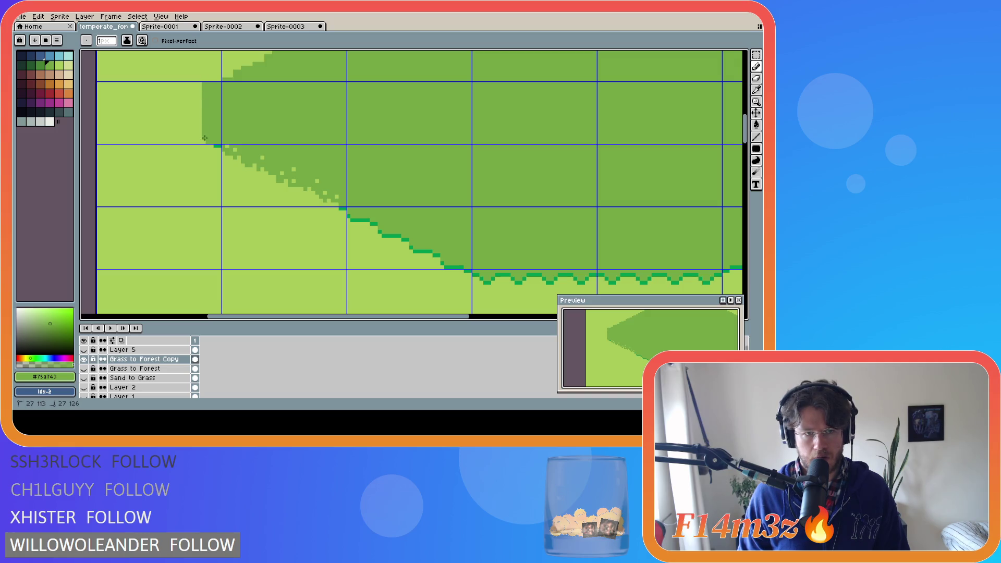
left_click(204, 141, "alt")
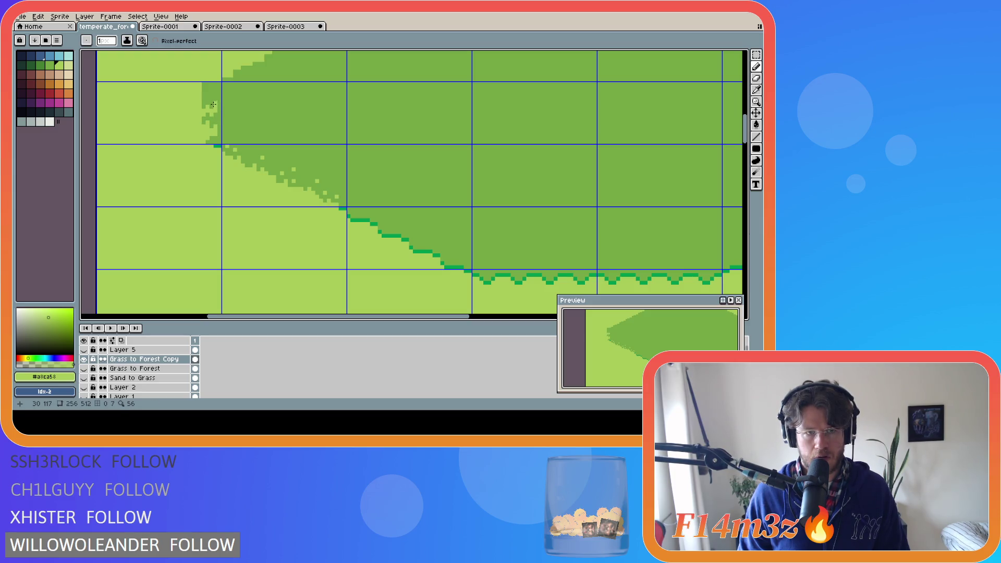
key("alt")
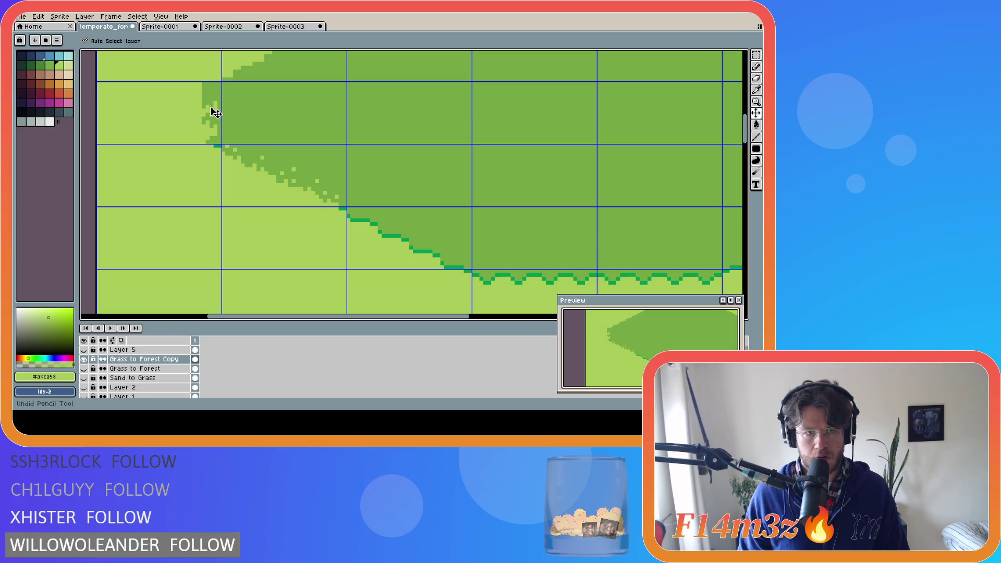
Step: Notch light-green grass pixels into the forest's top-left edge, undoing the last stroke
key("alt")
left_click(203, 103)
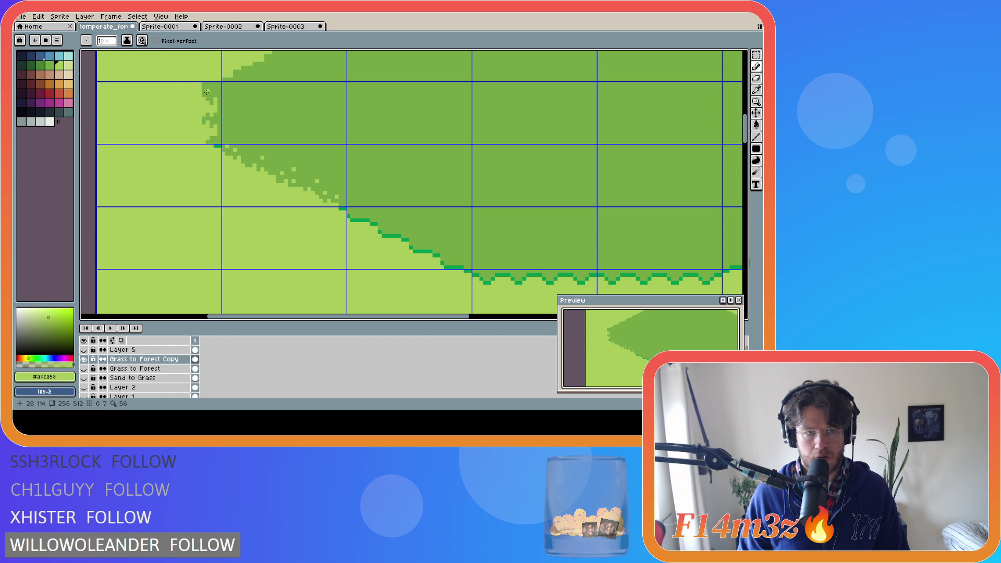
left_click(204, 87)
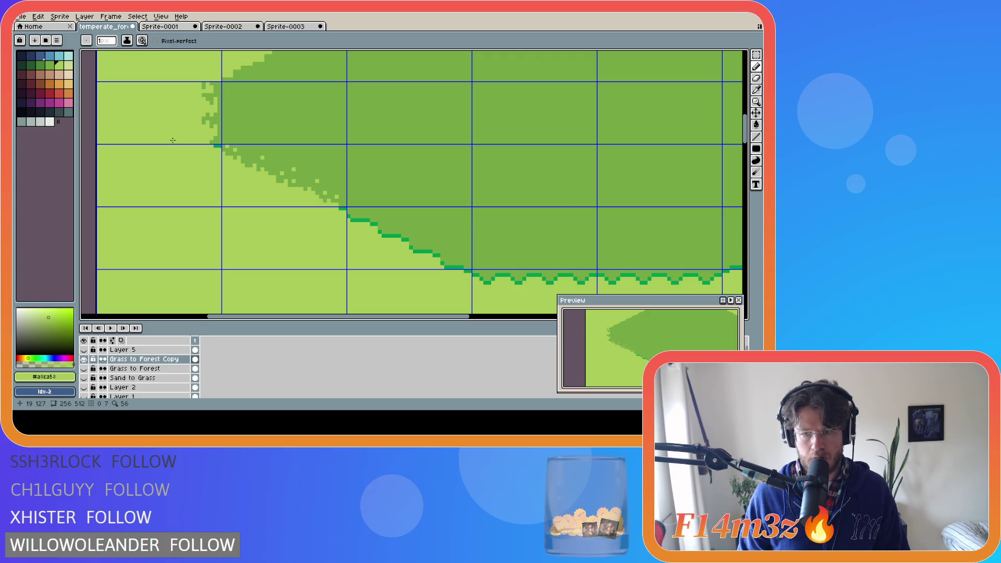
key("ctrl")
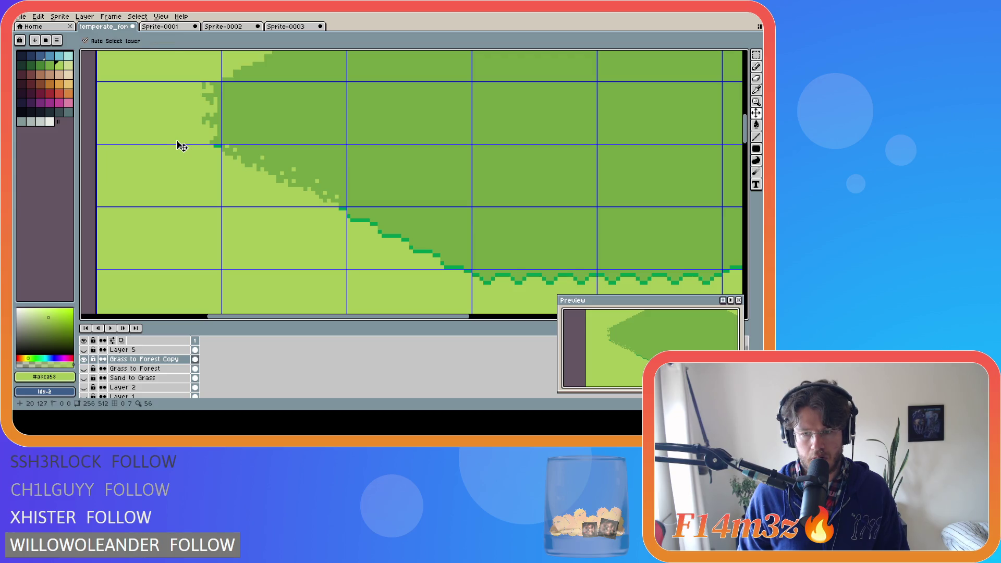
key("ctrl")
key("ctrl+z")
key("ctrl+z")
key("ctrl+z")
Step: Try ragged grass pixels along the forest's left edge, then revert it to solid dark green
left_click_drag(203, 141, 207, 104)
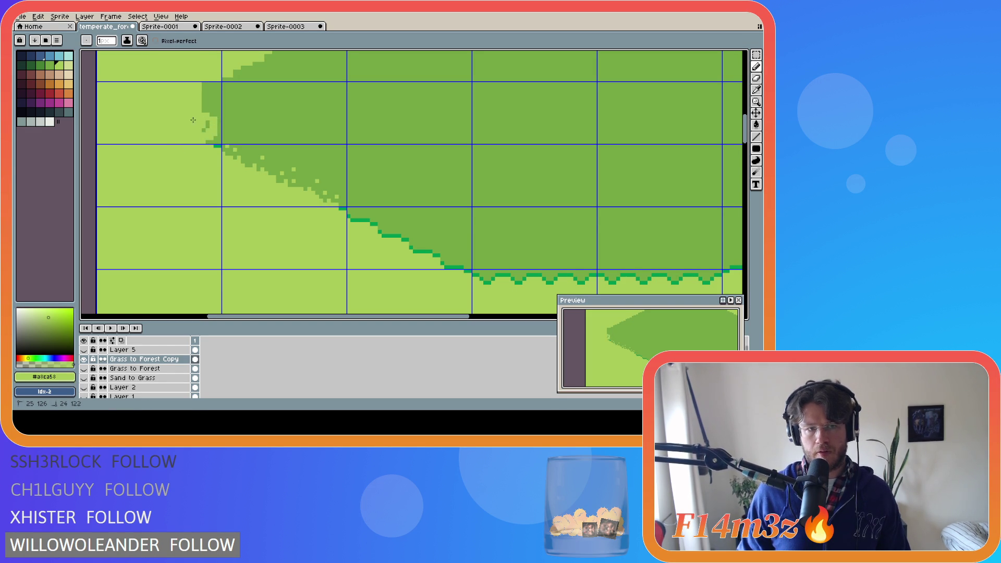
mouse_move(211, 94)
left_mouse_down()
mouse_move(202, 100)
mouse_move(208, 132)
left_mouse_up()
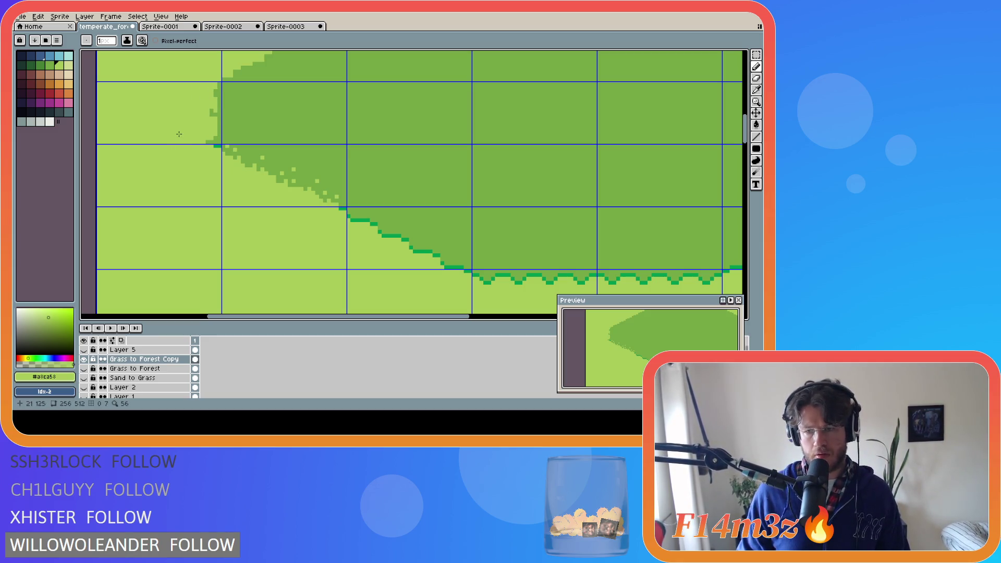
key("ctrl+z")
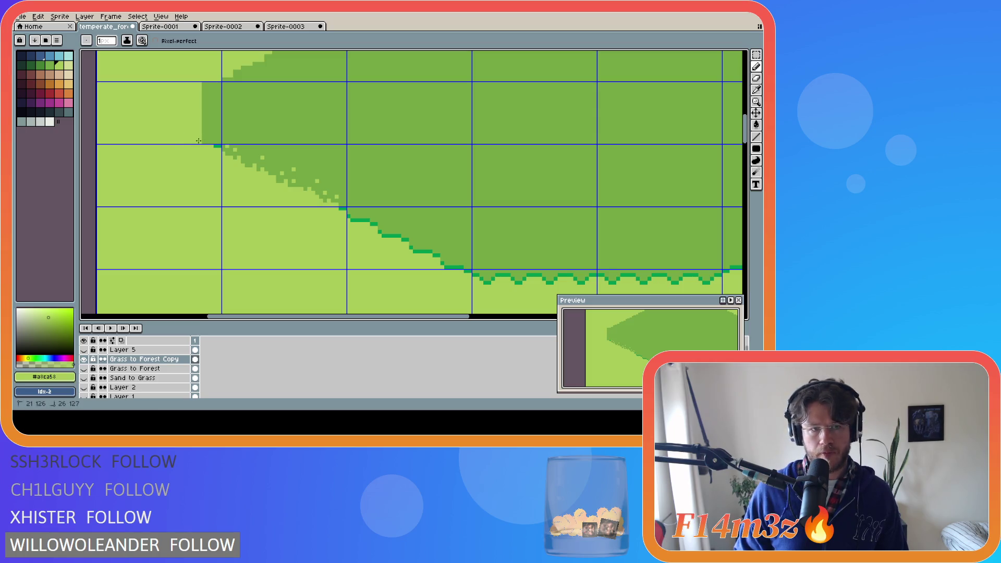
mouse_move(207, 129)
left_mouse_down()
mouse_move(196, 100)
mouse_move(208, 83)
left_mouse_up()
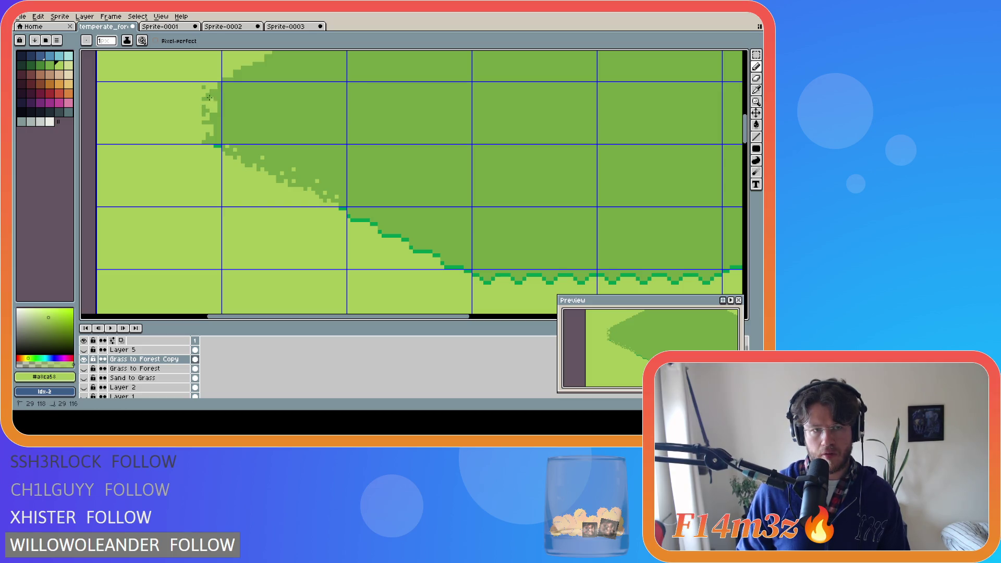
key("ctrl+y")
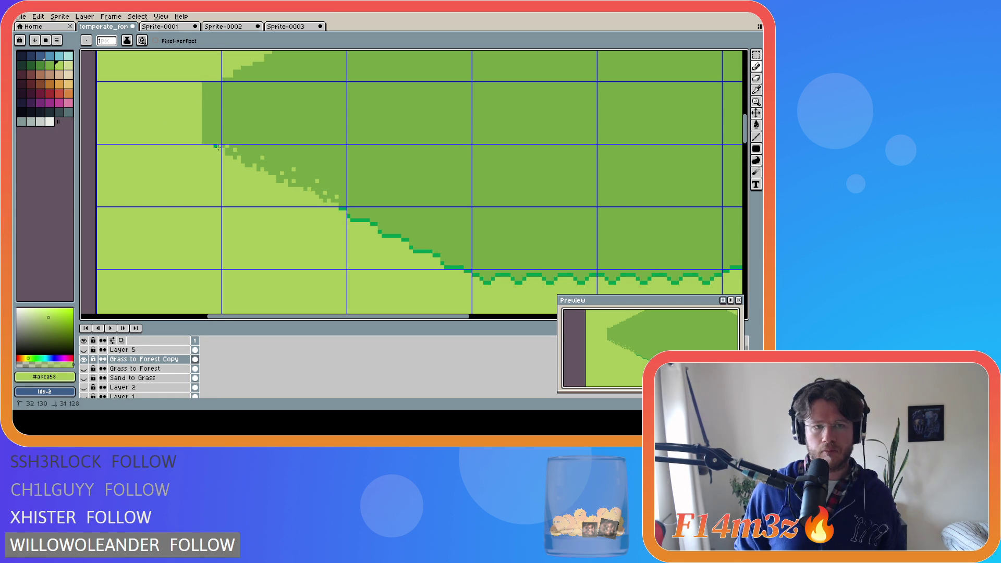
Step: Paint and undo a grass patch on the left edge, then add darker pixels along the block's lower edge
left_click_drag(218, 146, 211, 83)
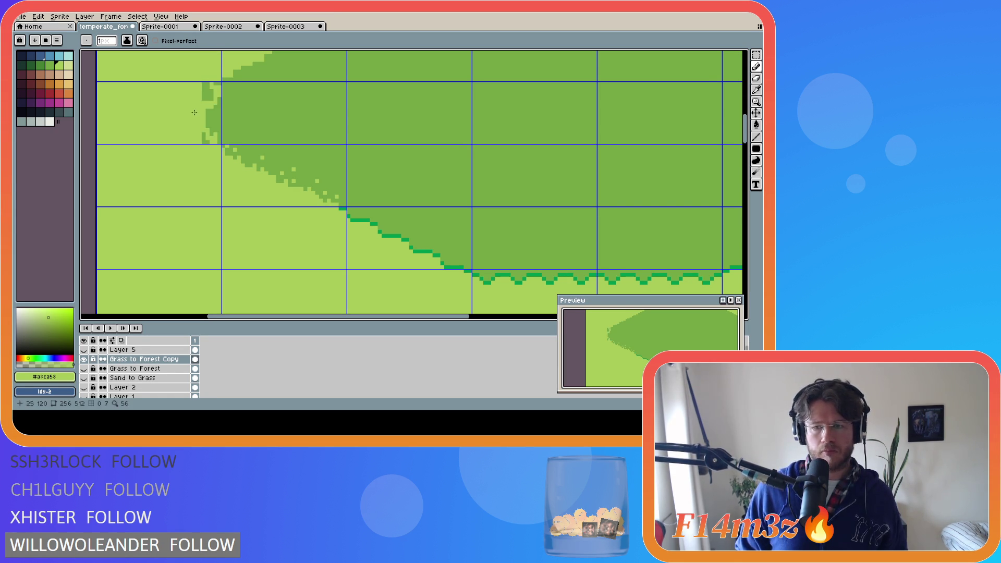
key("v")
key("ctrl+z")
key("b")
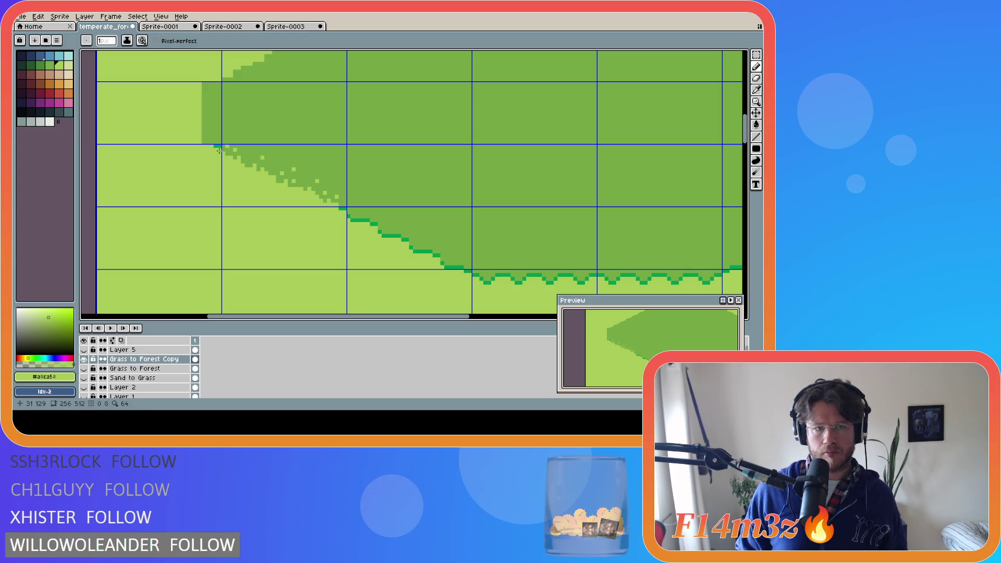
left_click_drag(214, 147, 222, 147)
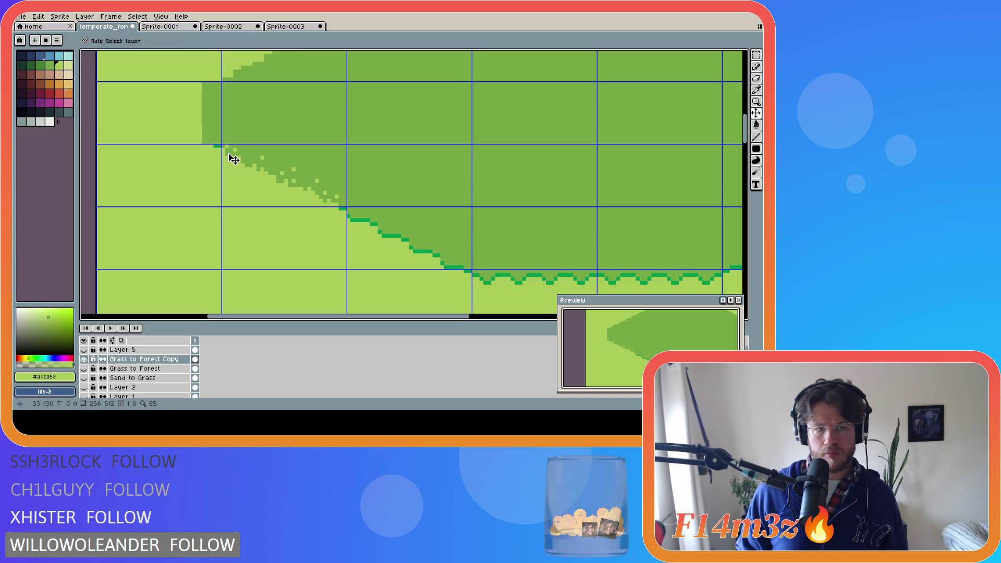
left_click(219, 146, "alt")
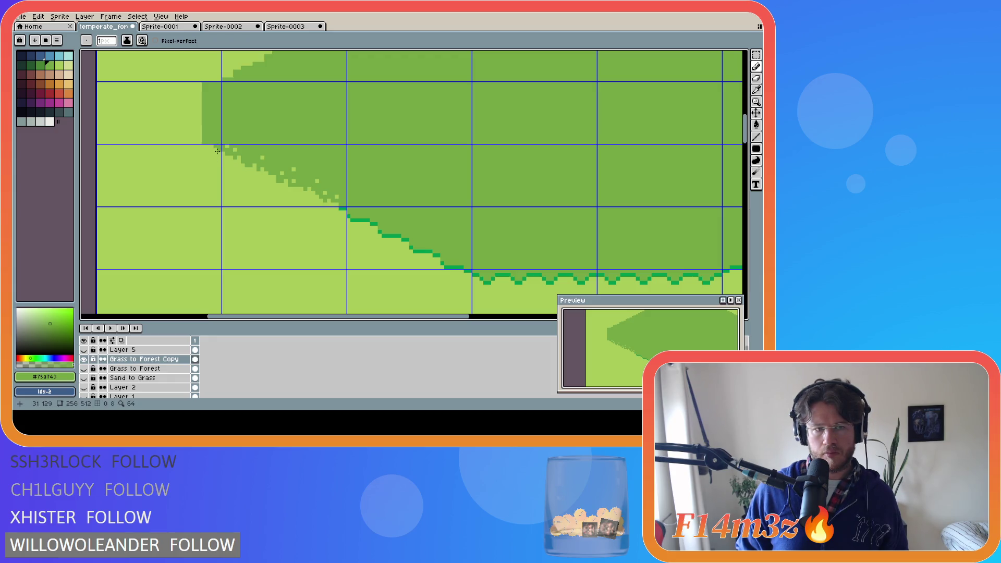
Step: Paint grass into the forest's lower-left edge with eyedropped greens, undoing an accidental layer shift
left_click(216, 150, "alt")
left_click_drag(212, 147, 211, 119)
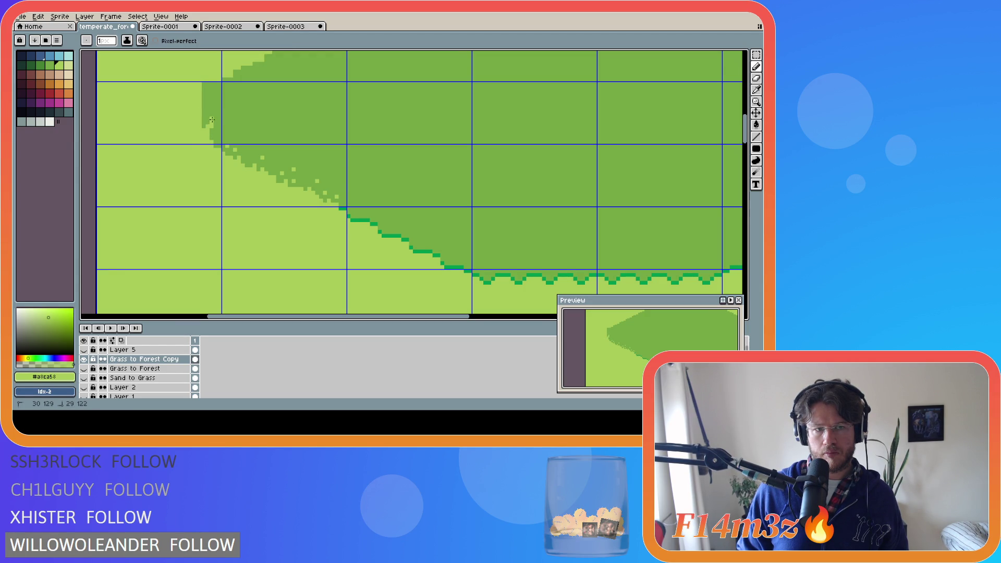
left_click(222, 108, "alt")
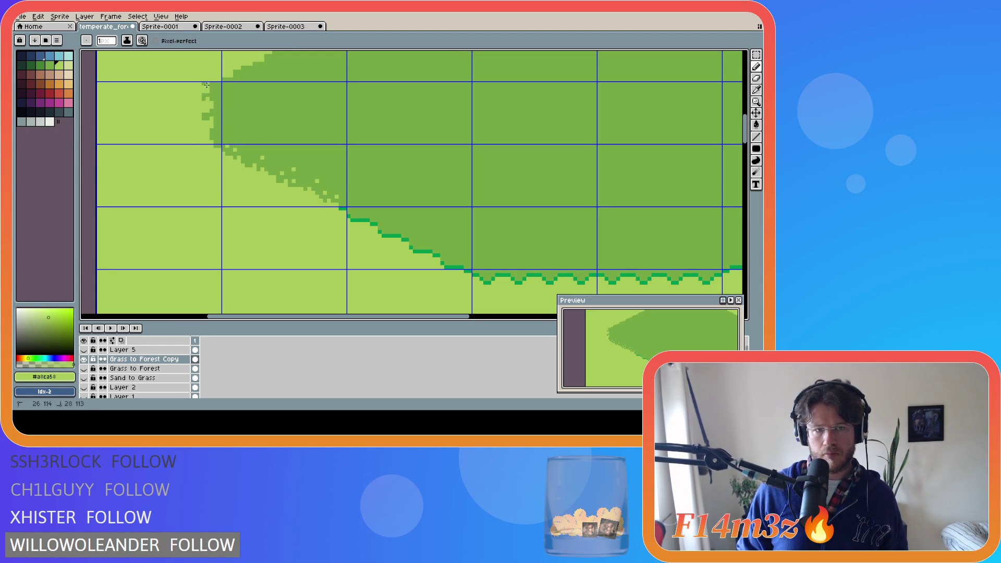
key("ctrl+z")
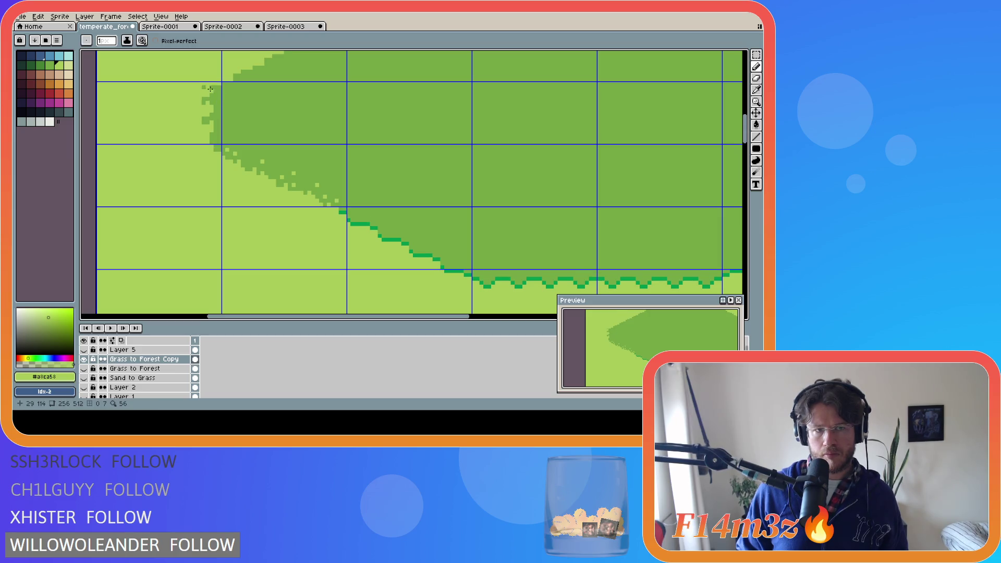
left_click(212, 94)
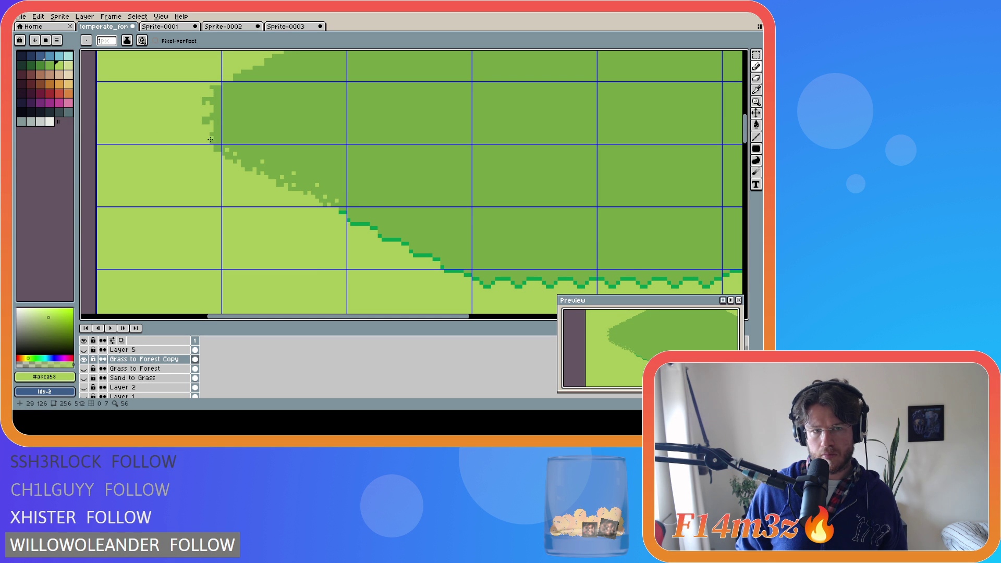
key("v")
key("ctrl+z")
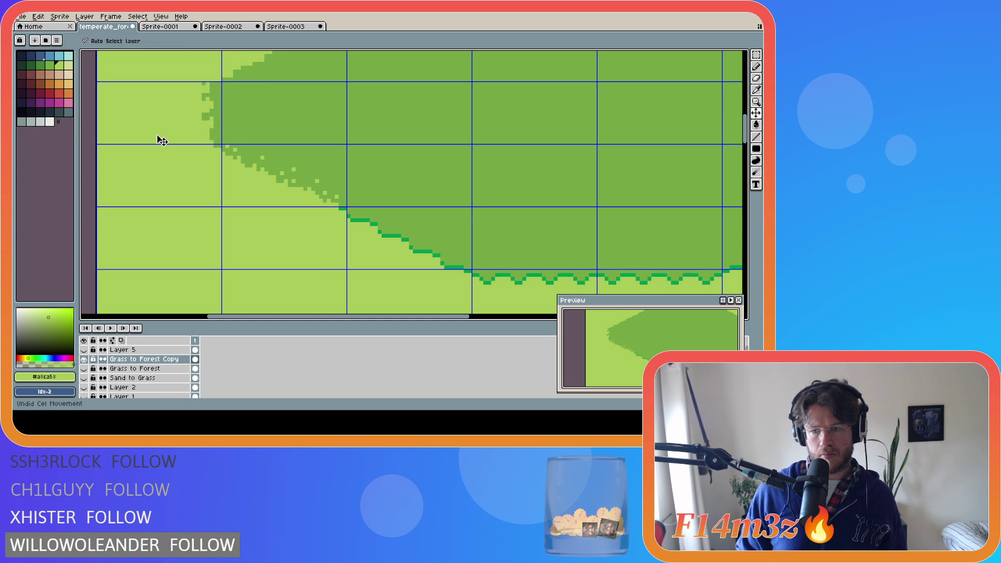
Step: Undo the ragged edge, then notch single pixels into the forest's upper-left edge
key("ctrl+z")
key("b")
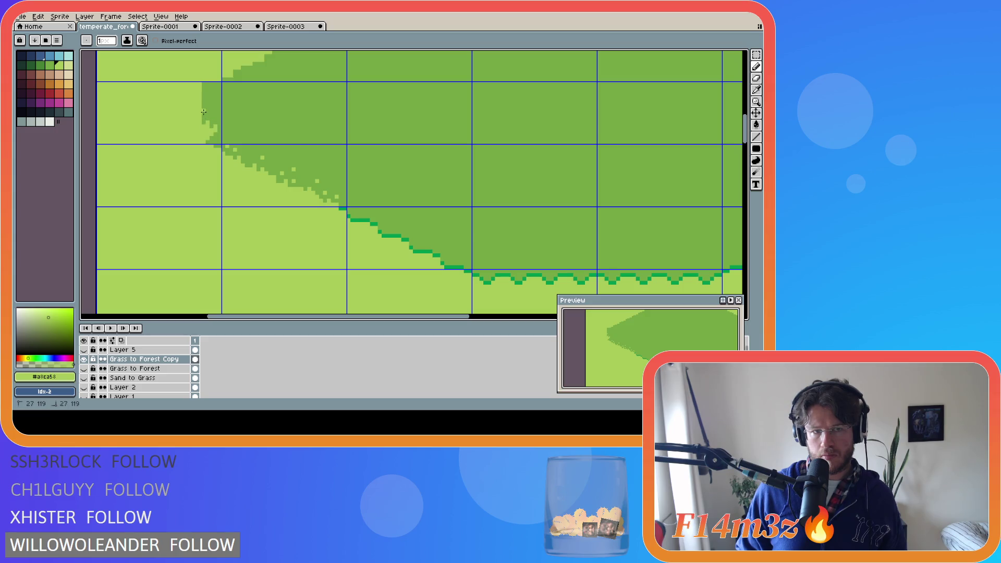
left_click(207, 107)
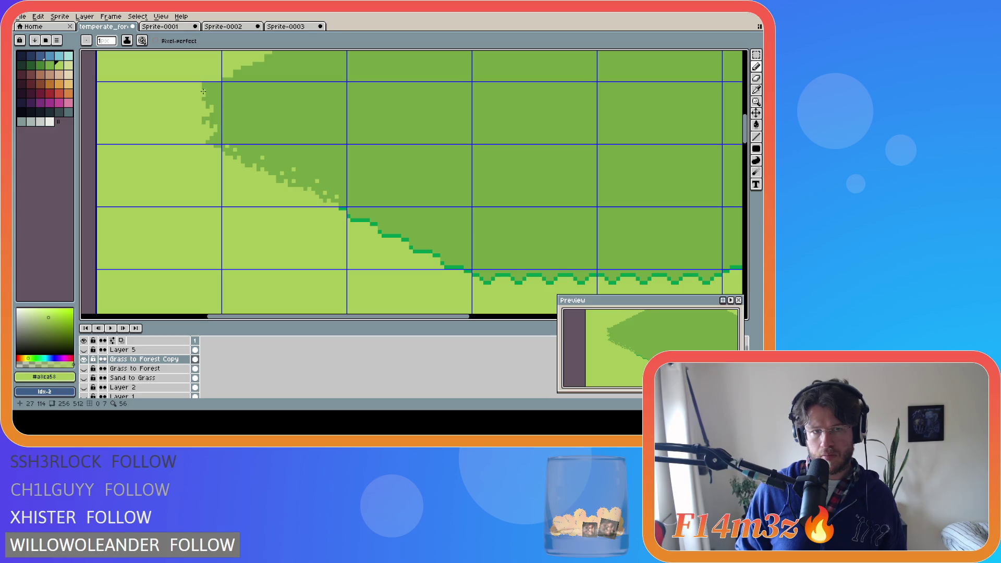
left_click(209, 92)
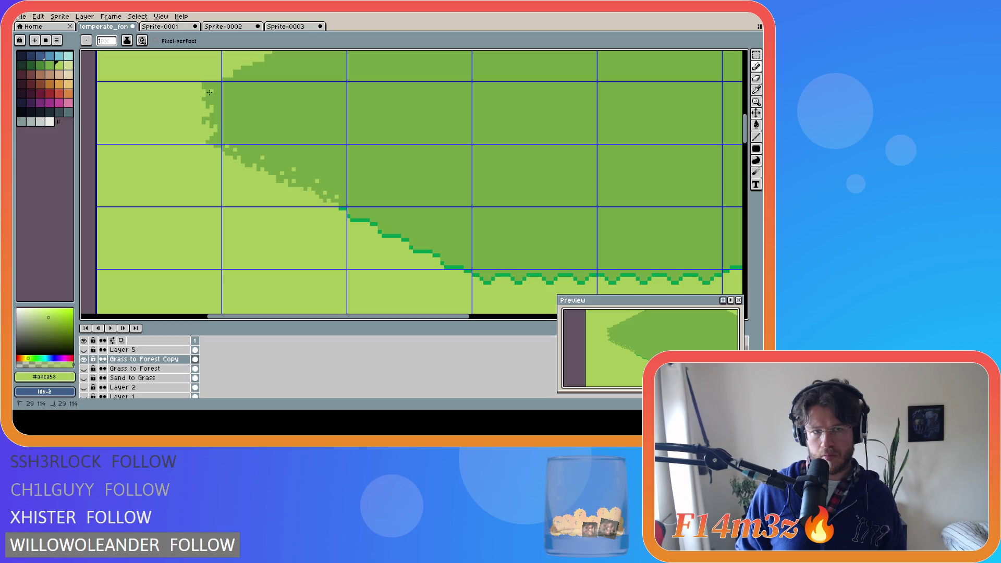
left_click(209, 90)
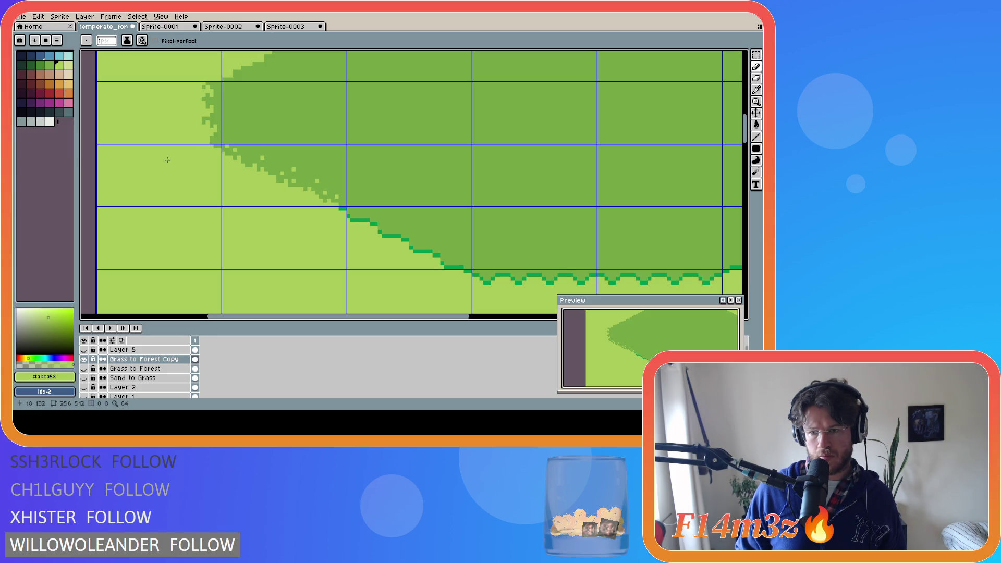
Step: Undo and redo the notches, then paint pixels along the forest's left edge
key("ctrl+z")
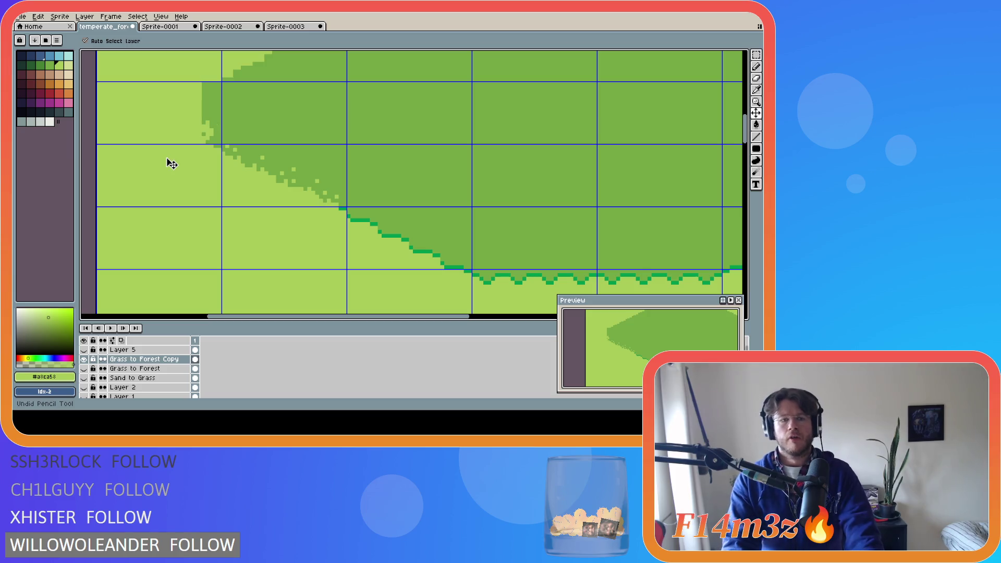
key("ctrl+y")
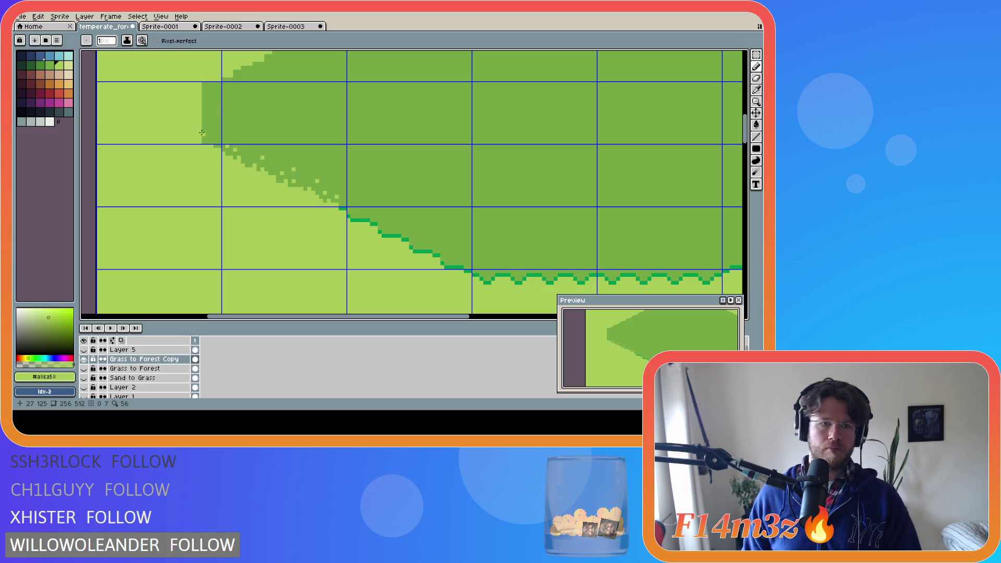
left_click_drag(209, 134, 201, 87)
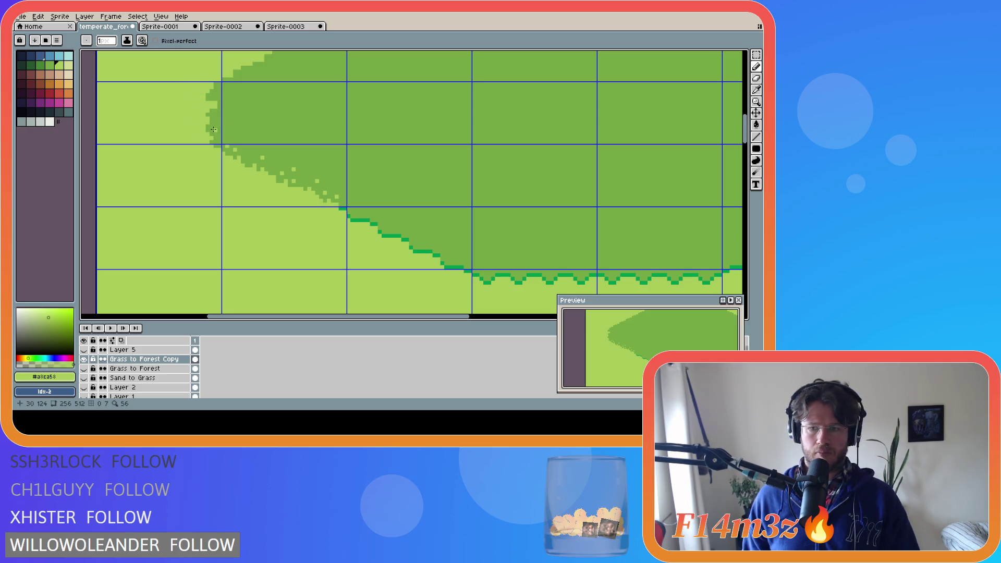
Step: Sample the dark and light greens and undo a stray stroke on the forest's left edge
left_click(213, 102, "alt")
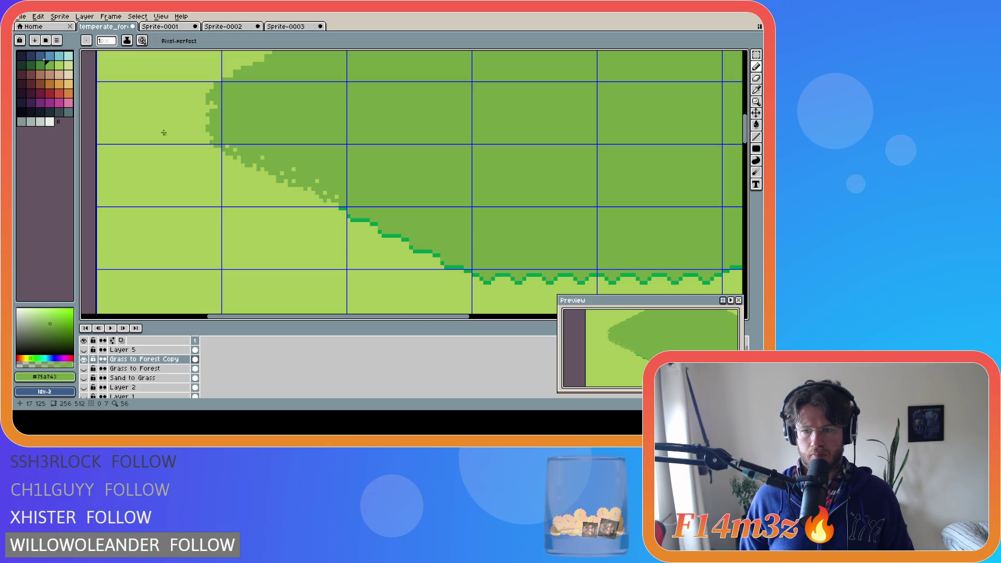
left_click(157, 131, "alt")
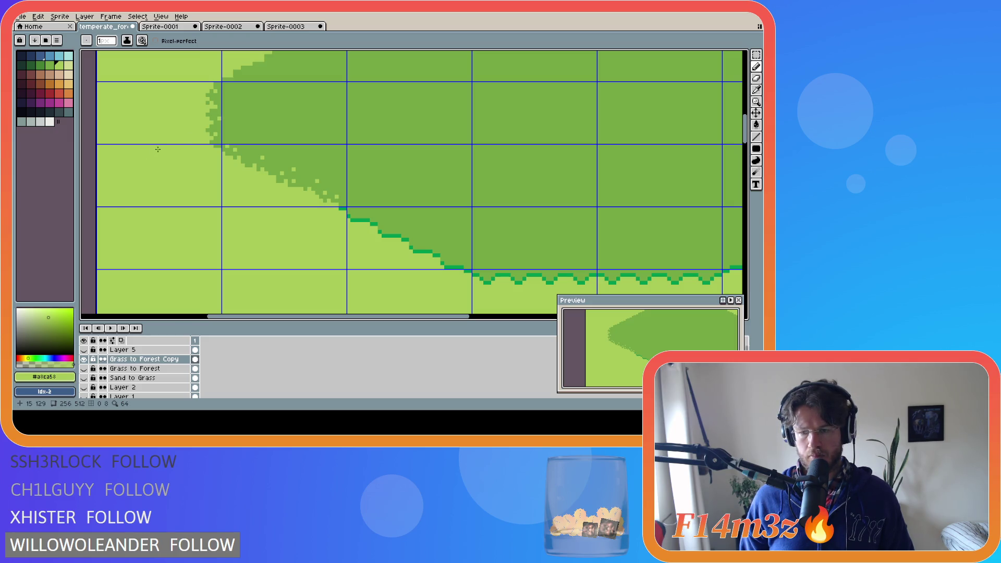
key("ctrl+z")
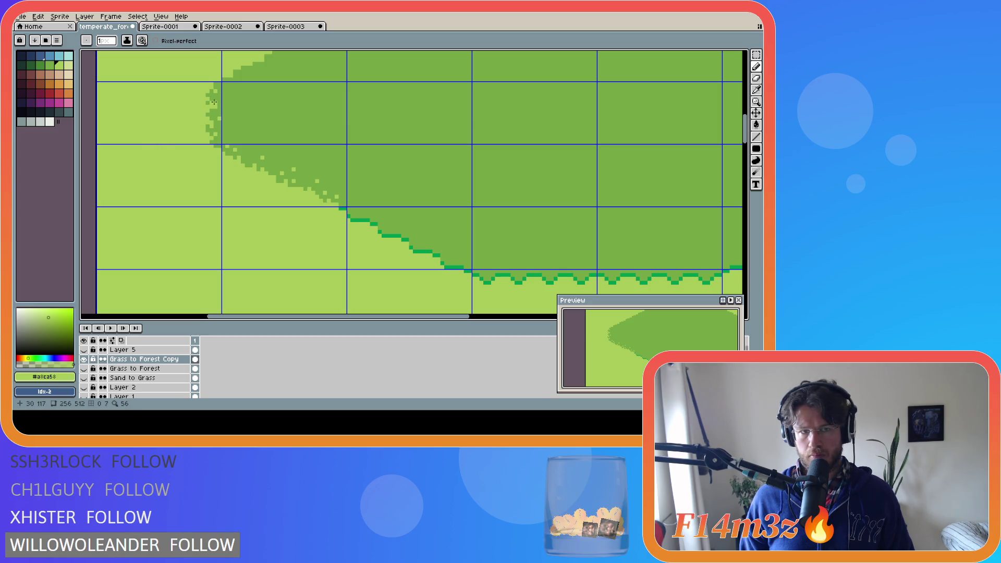
key("v")
key("b")
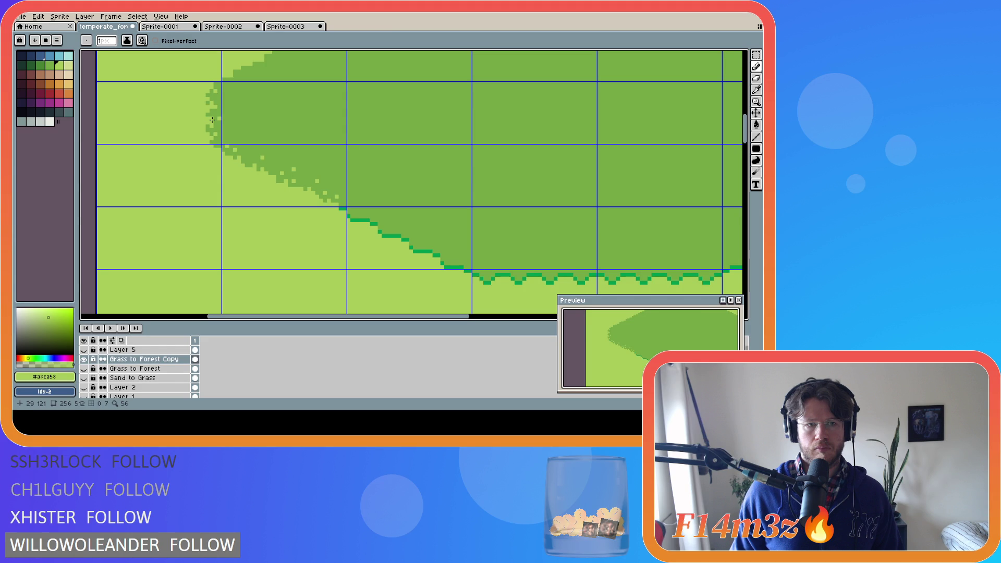
left_click(211, 119)
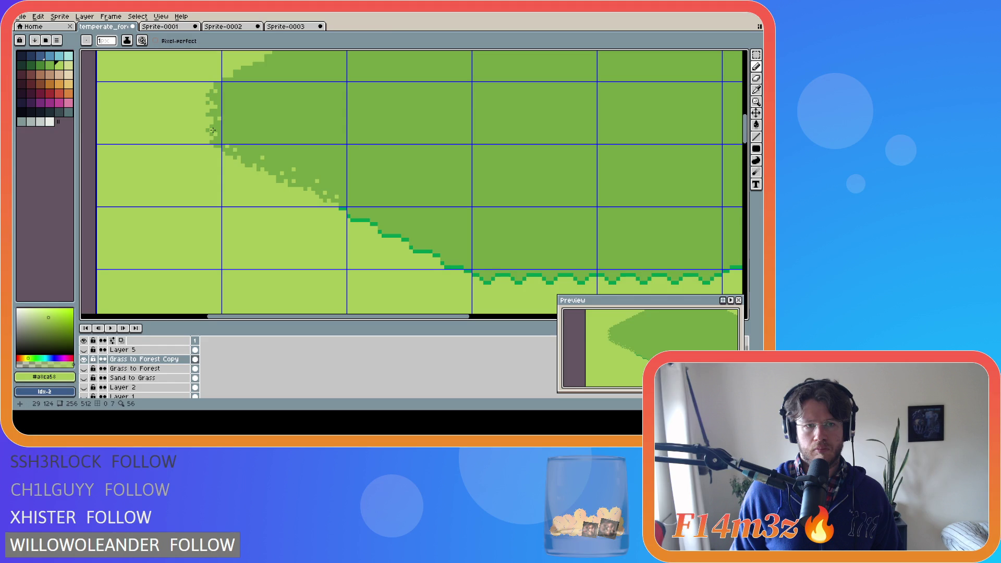
left_click(212, 130, "alt")
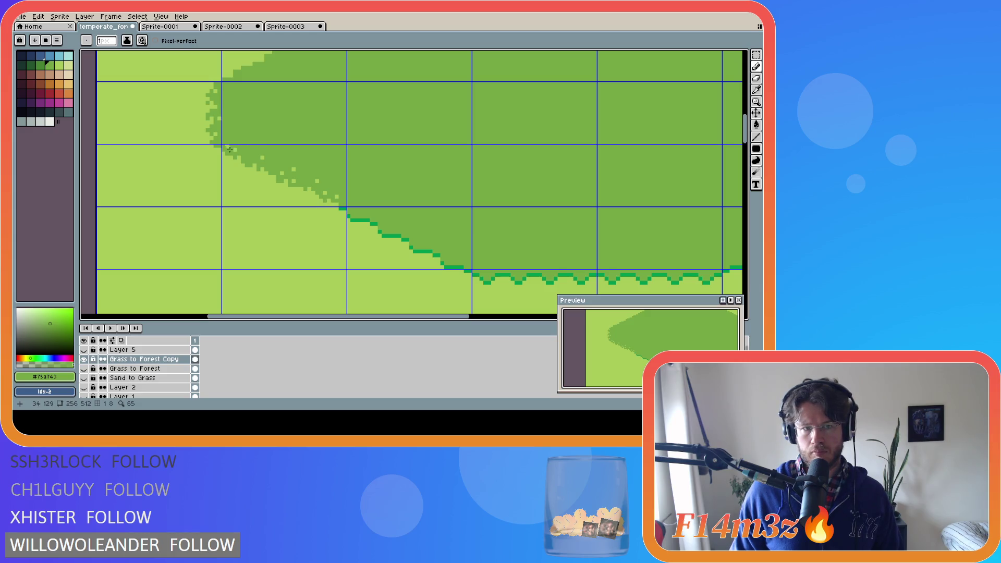
key("alt")
key("alt")
left_click(216, 133, "alt")
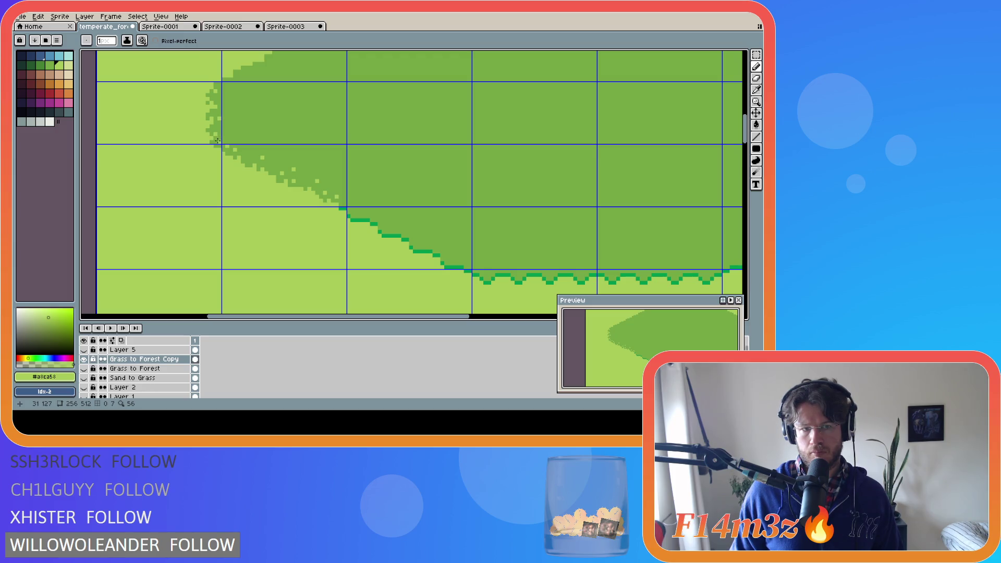
key("alt")
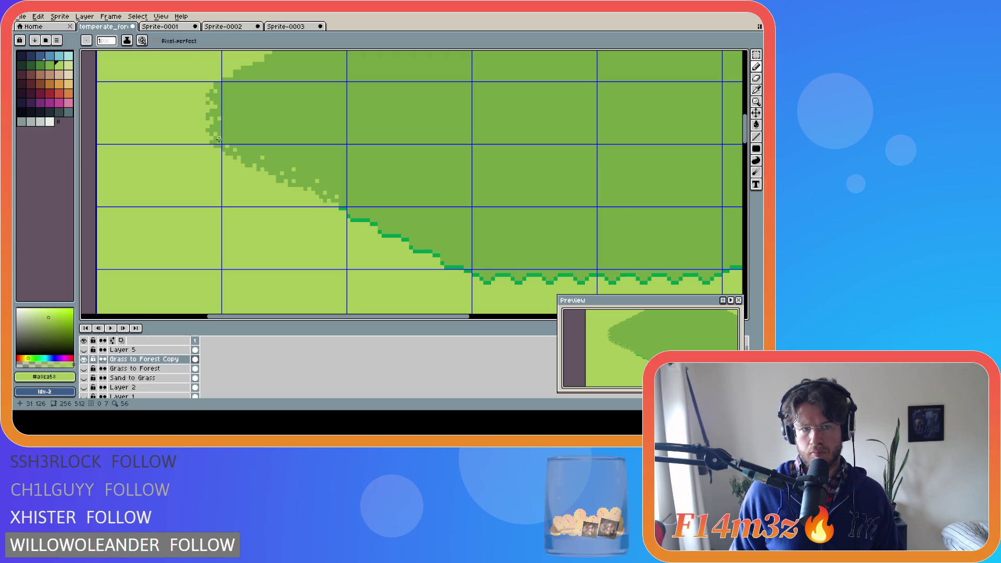
key("alt")
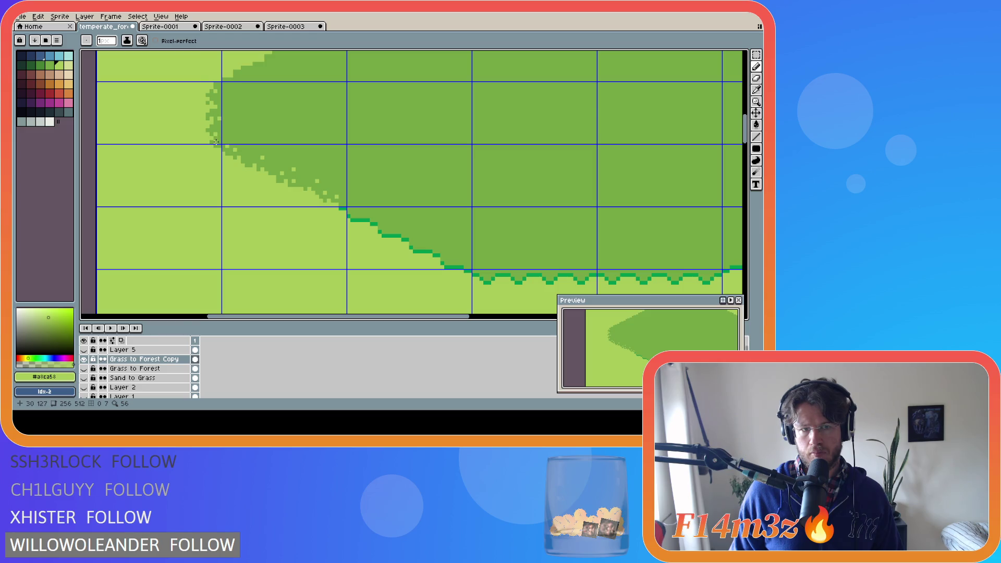
key("alt")
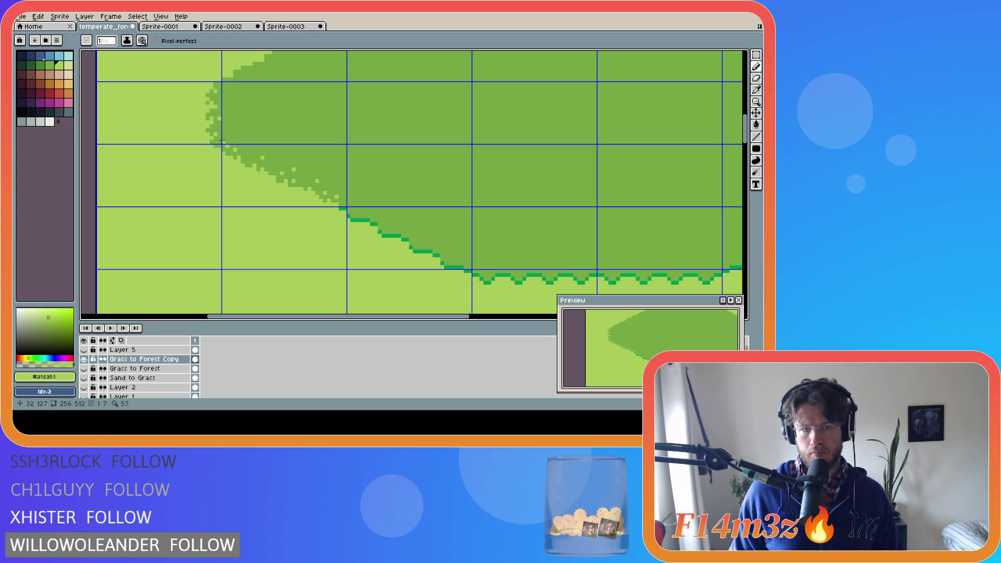
key("alt")
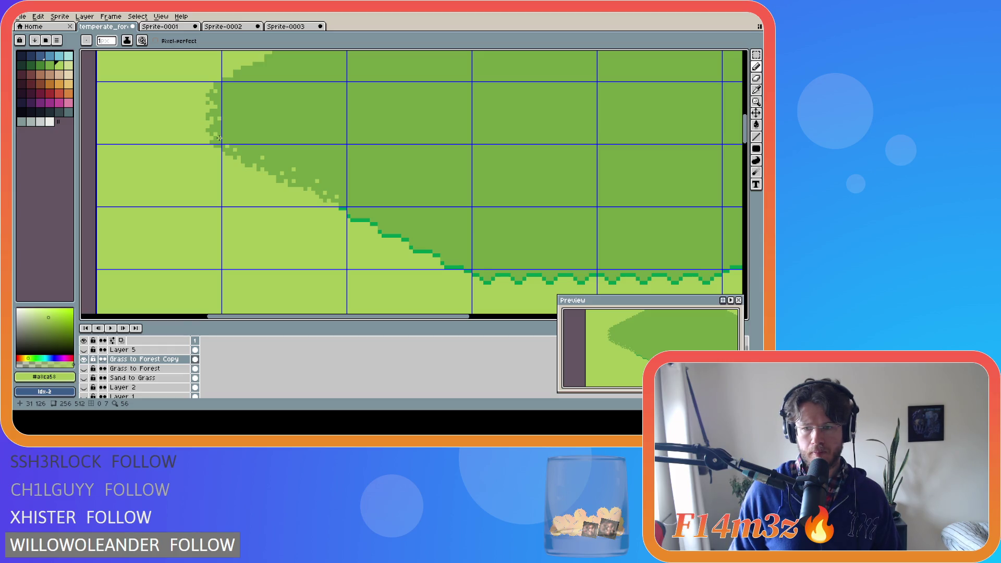
left_click(209, 95, "alt")
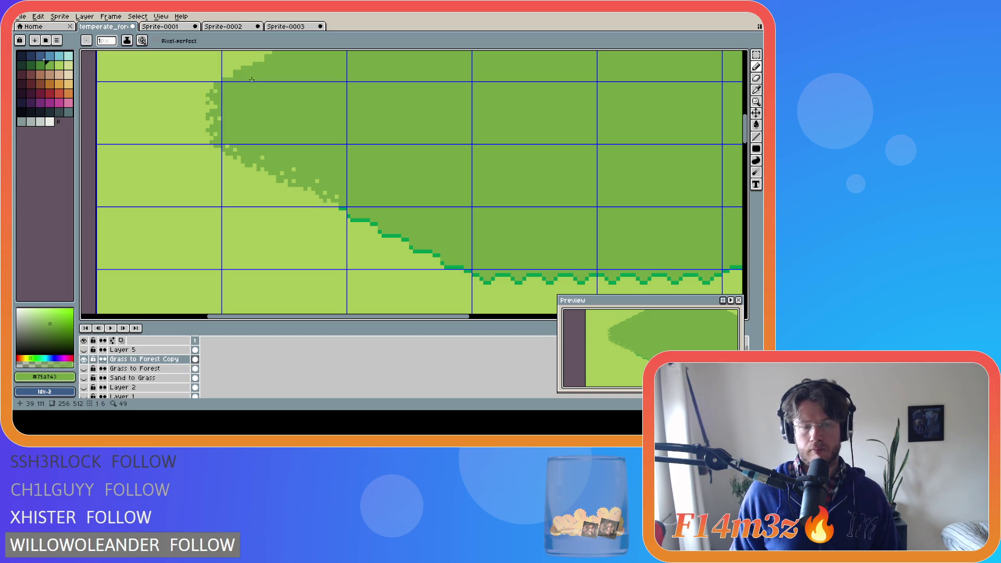
left_click_drag(748, 140, 749, 129)
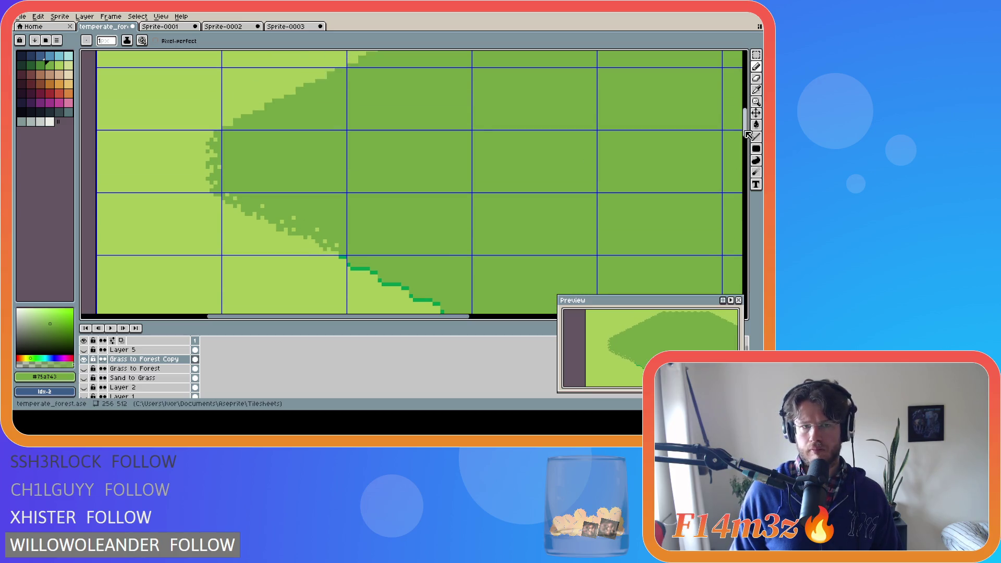
Step: Paint light and dark green notches into the forest's upper-left diagonal edge
key("i")
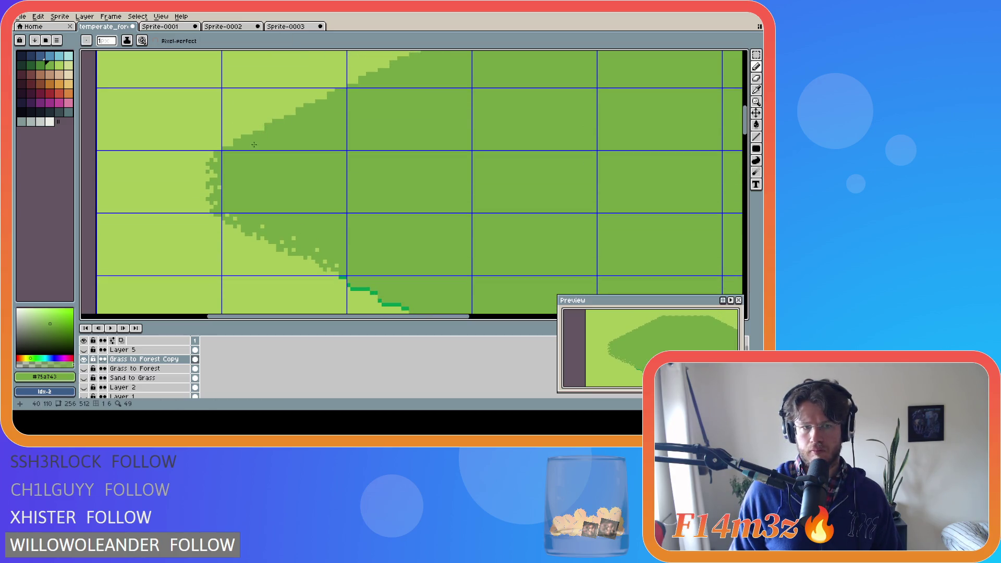
left_click(231, 133)
key("b")
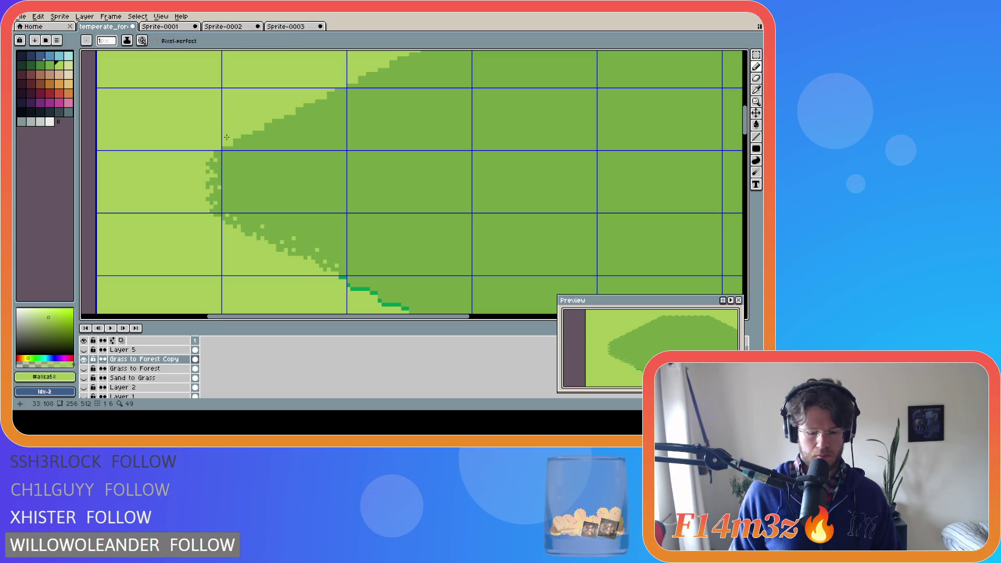
left_click_drag(322, 99, 274, 124)
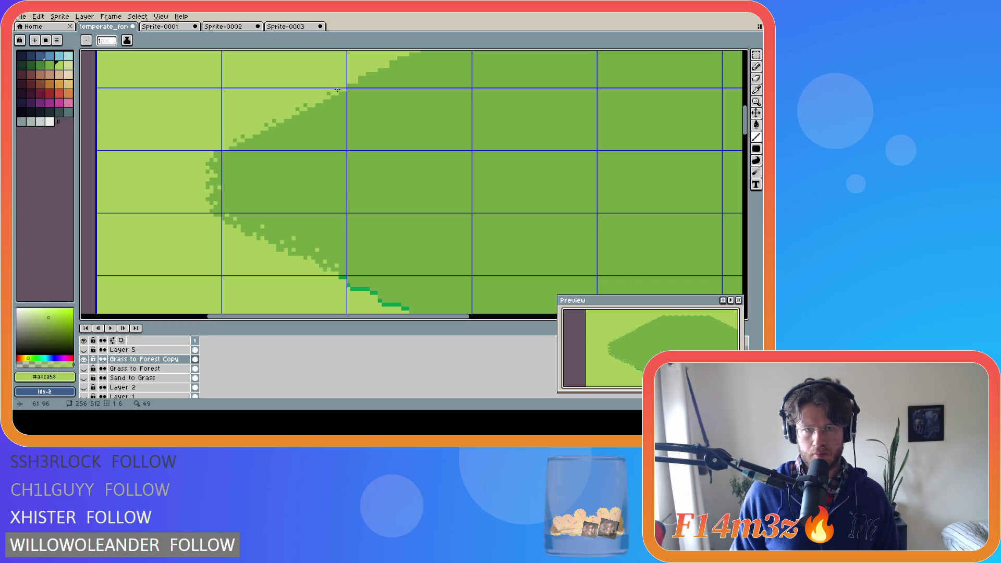
mouse_move(342, 90)
left_mouse_down()
mouse_move(266, 150)
mouse_move(238, 138)
mouse_move(245, 140)
left_mouse_up()
left_click(304, 136, "alt")
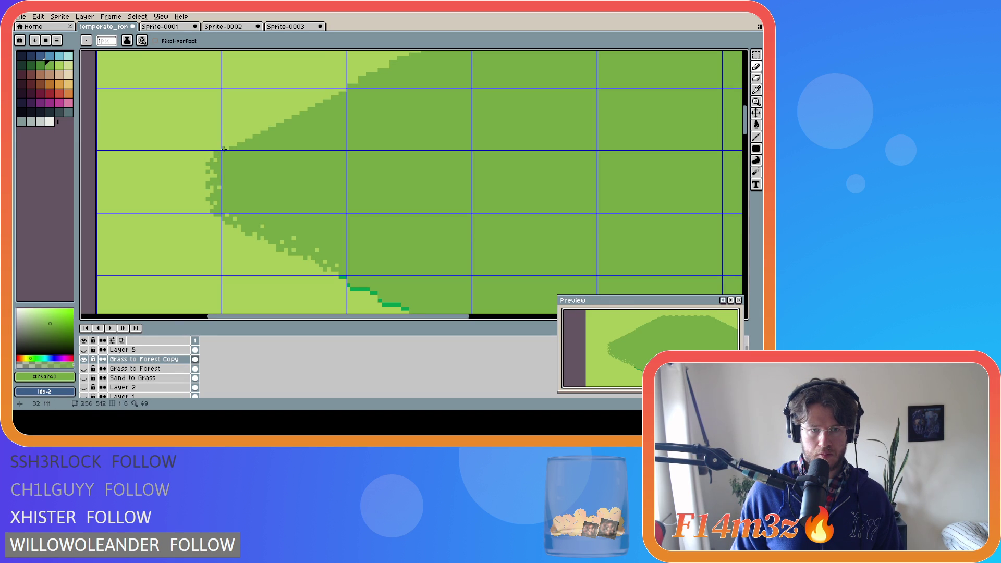
left_click_drag(223, 148, 321, 96)
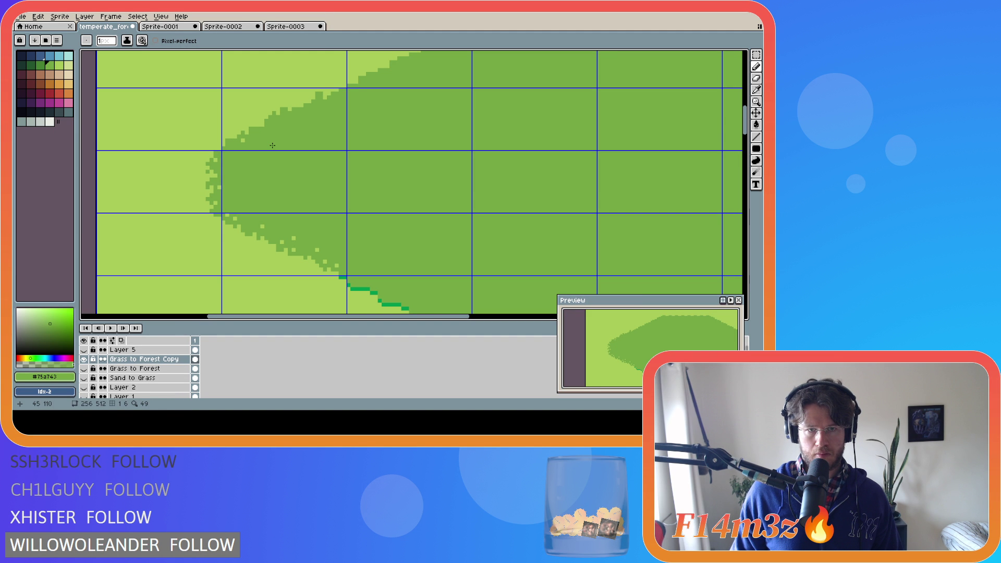
Step: Keep alternating eyedropped greens to refine the edge notches, undoing one stroke
left_click(254, 128, "alt")
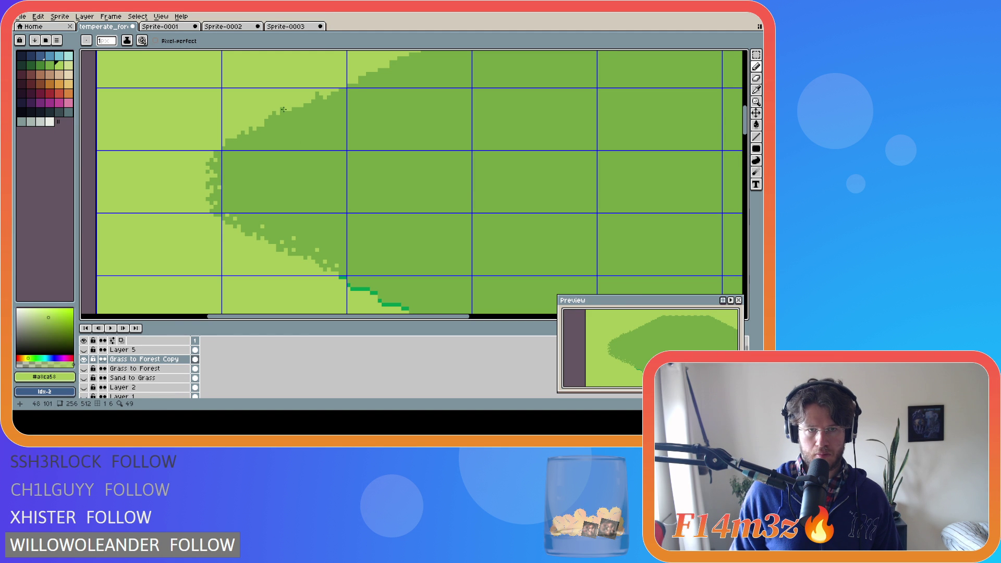
left_click(297, 144, "alt")
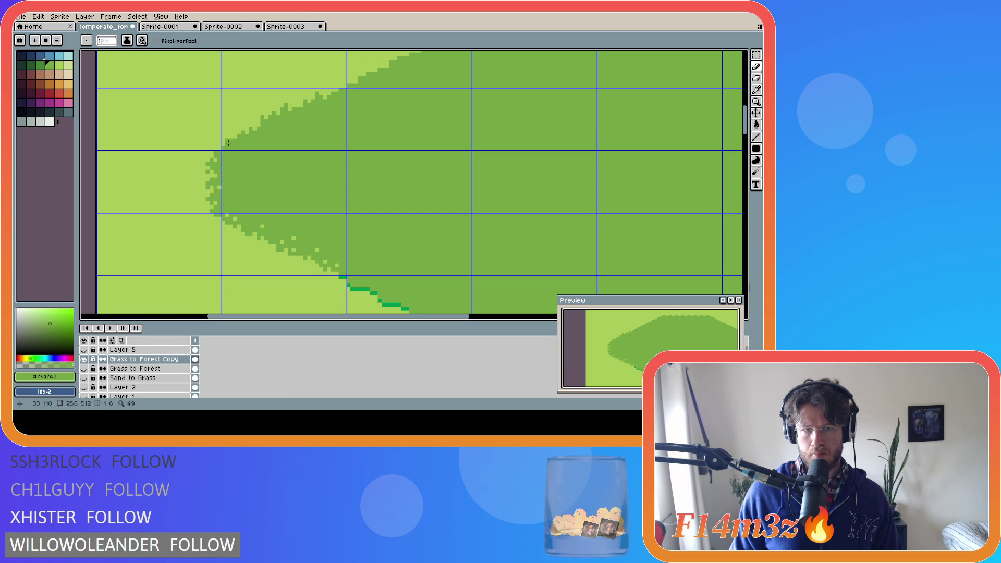
key("ctrl+z")
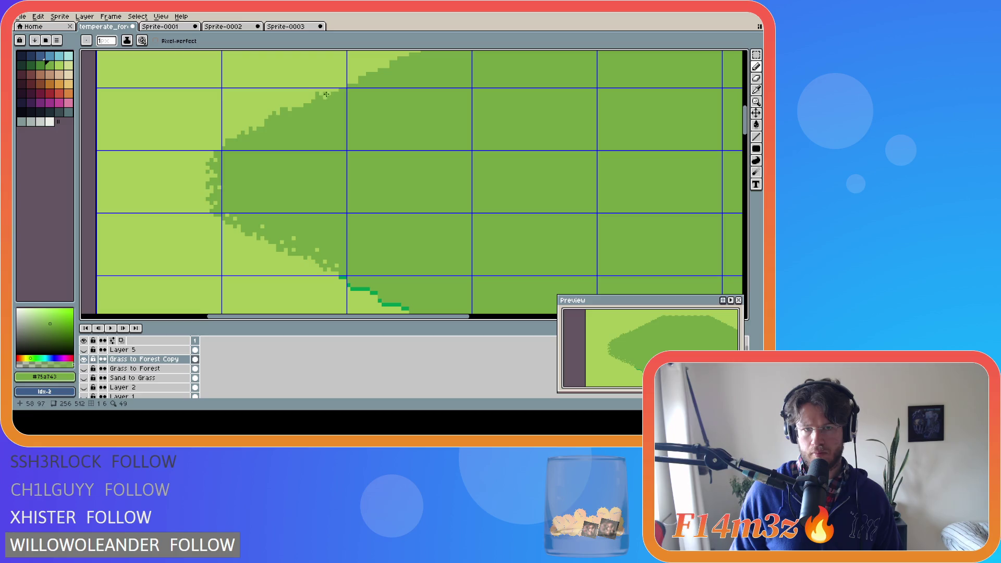
left_click(312, 91, "alt")
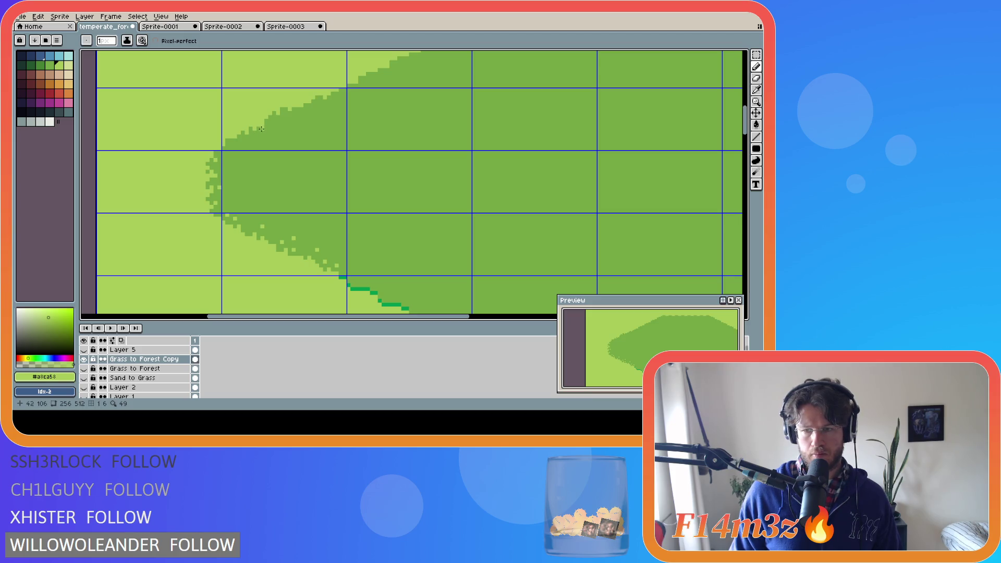
key("ctrl")
key("ctrl")
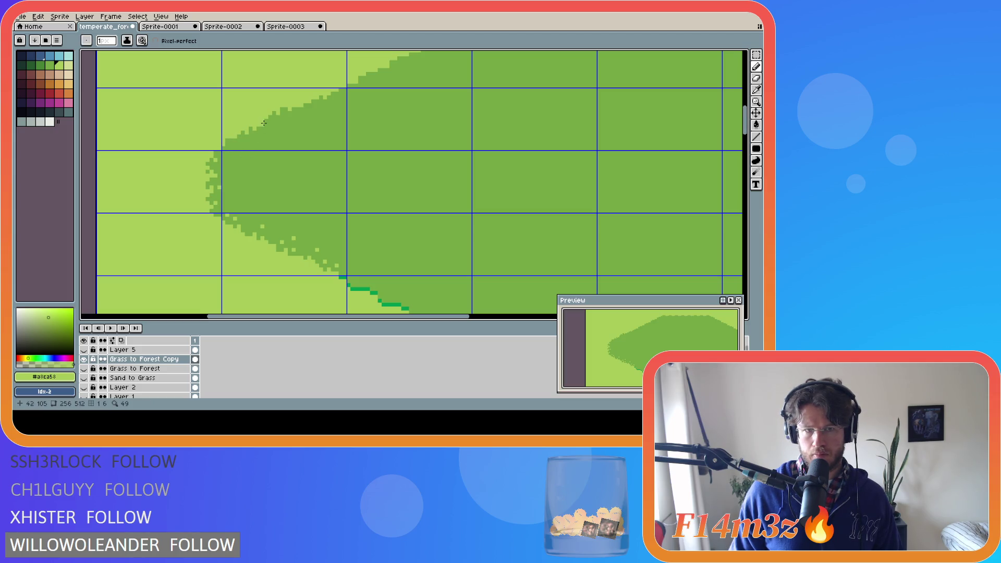
left_click(238, 151, "alt")
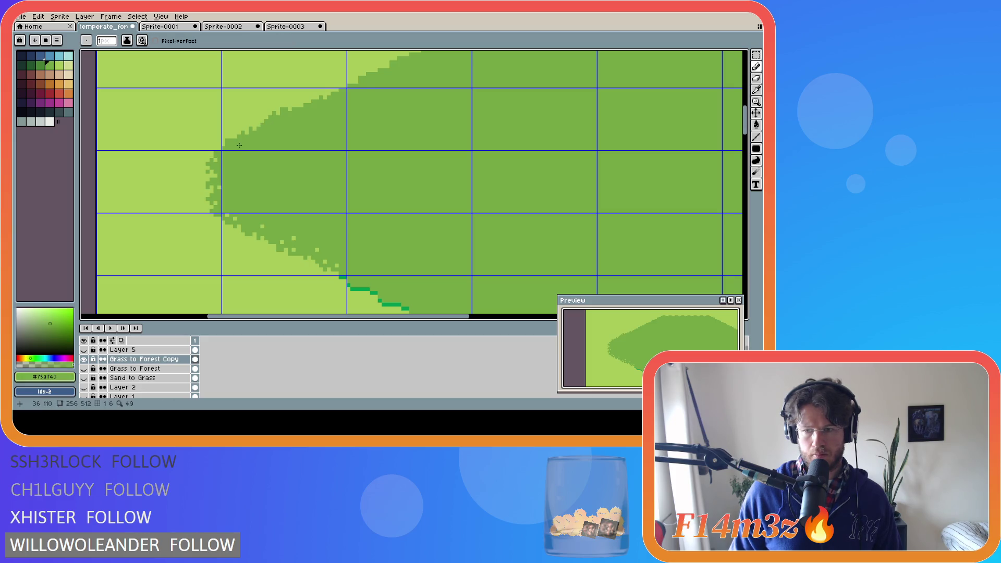
left_click(259, 107, "alt")
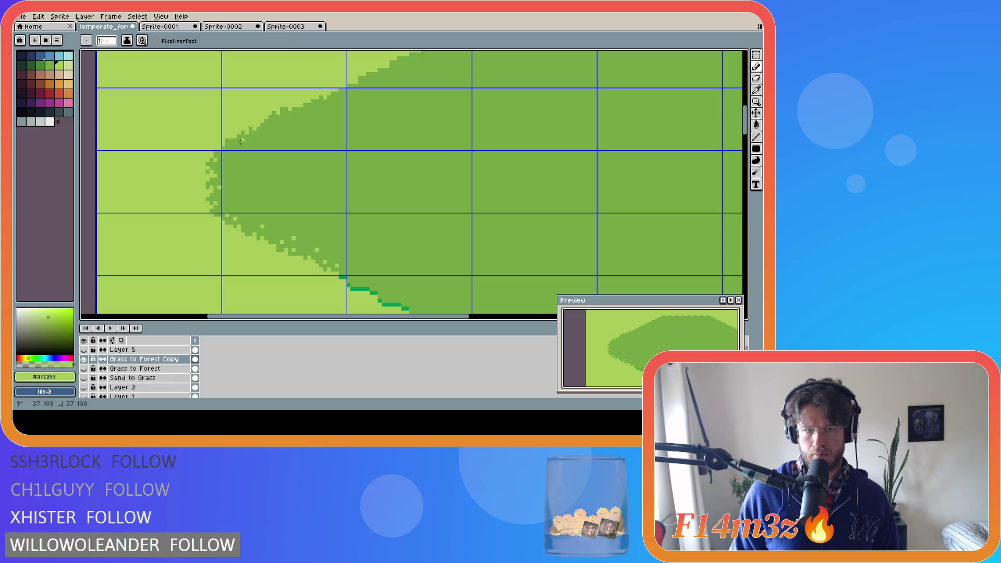
key("v")
Step: Place single light-green pixels along the forest's upper edge with alternately sampled greens
key("b")
left_click(305, 116)
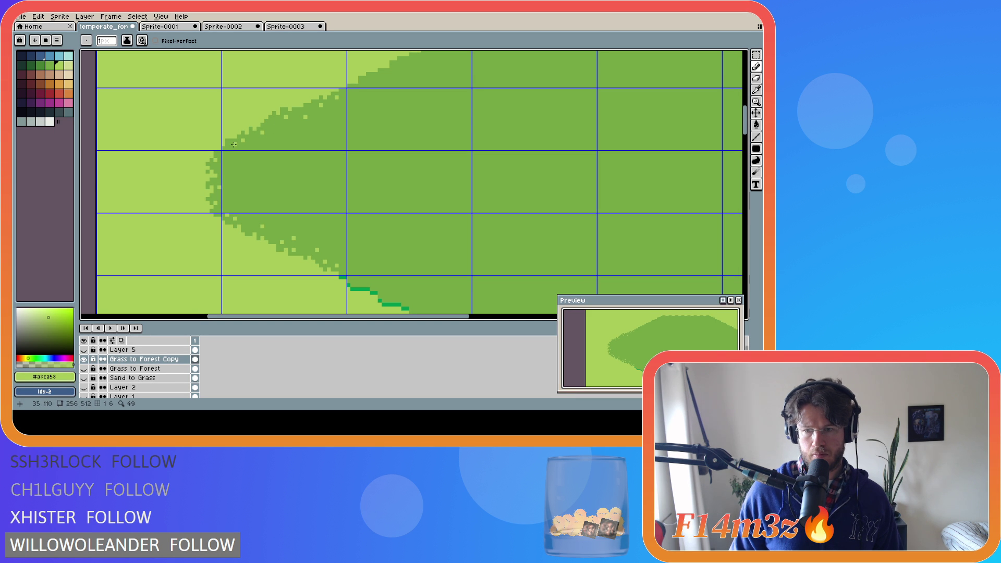
key("v")
key("b")
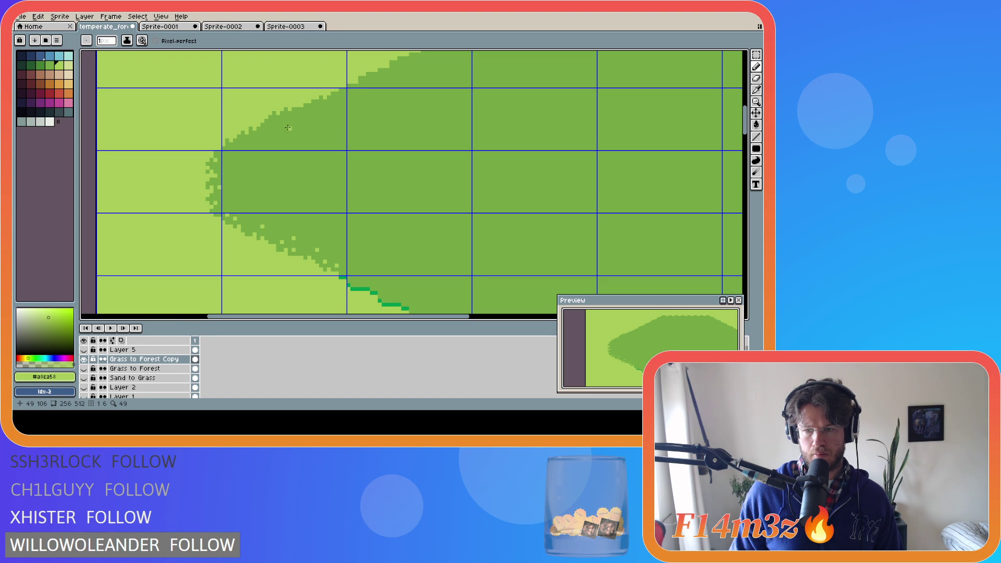
left_click(308, 106, "alt")
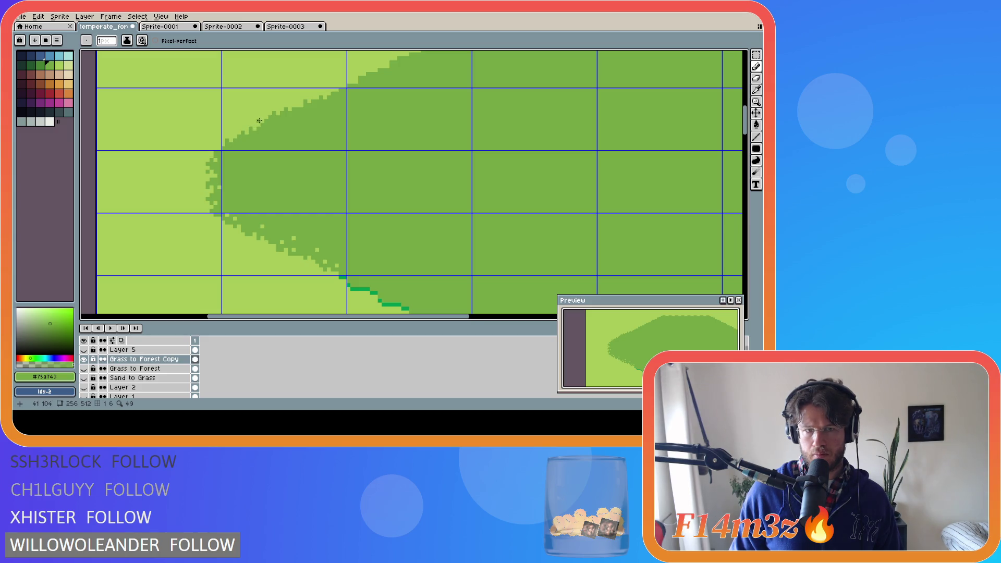
left_click(248, 107, "alt")
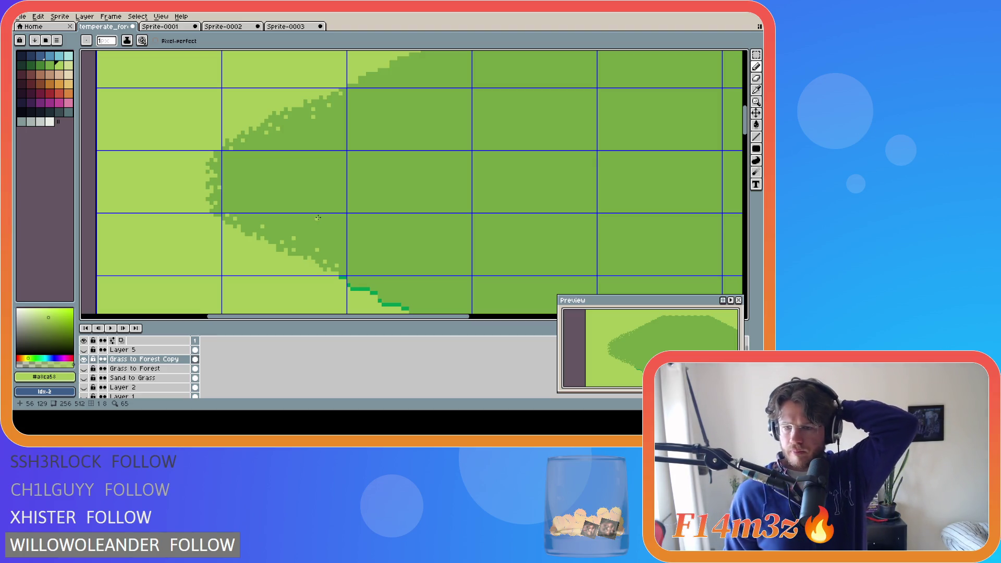
Step: Darken a couple of grass edge pixels and fill the stair-step edge with dark green
left_click(258, 212, "alt")
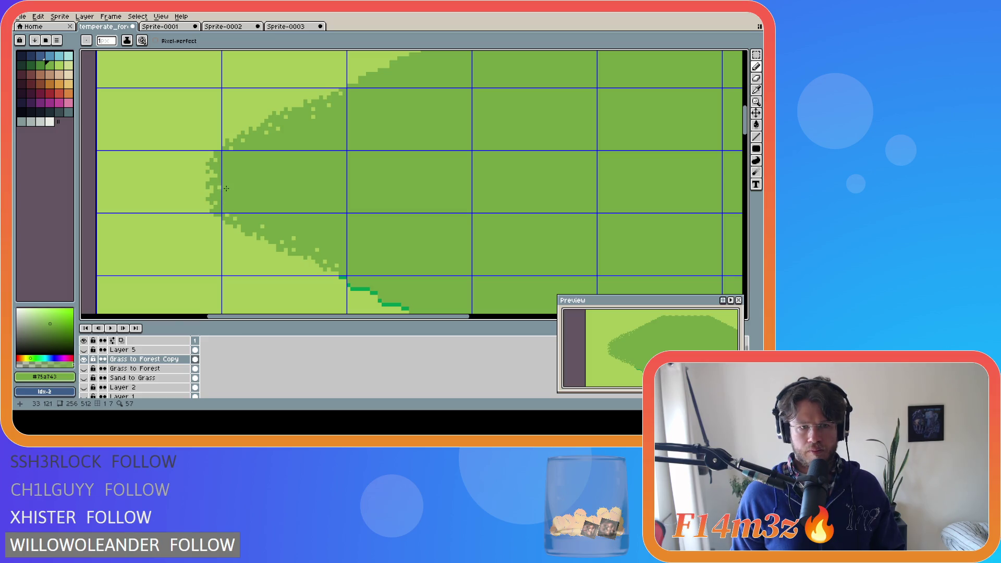
left_click(236, 217)
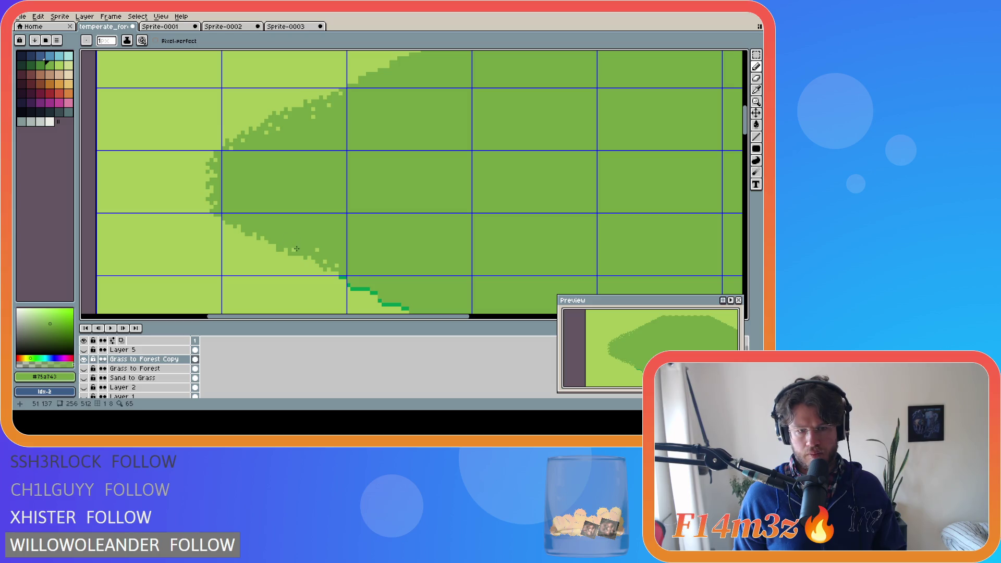
left_click(327, 260)
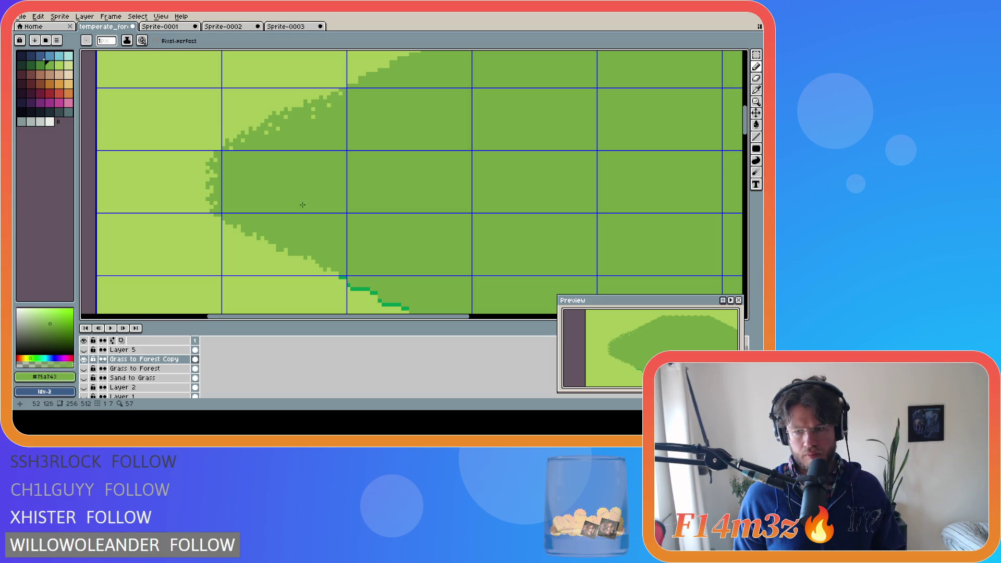
left_click(255, 141)
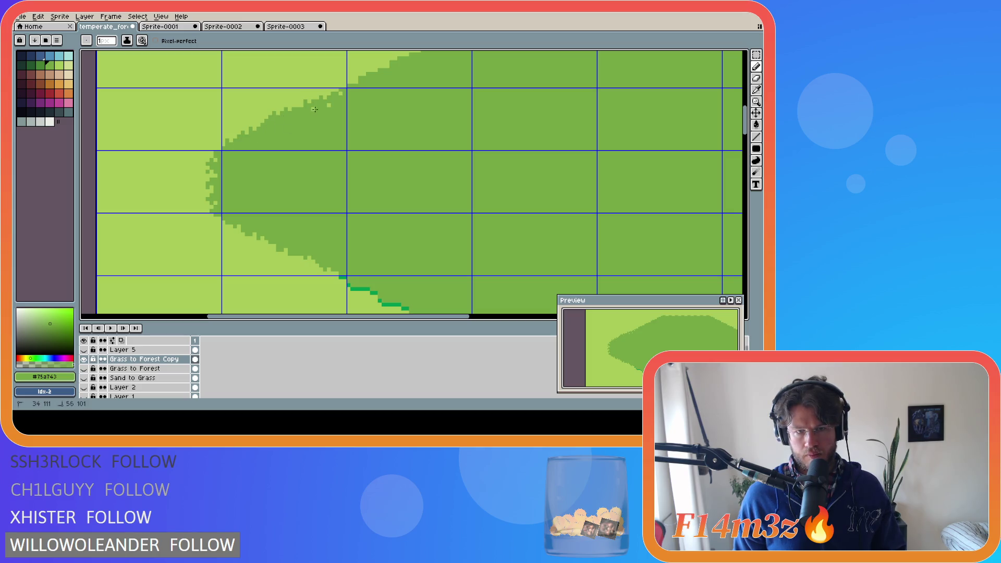
left_click_drag(327, 105, 341, 92)
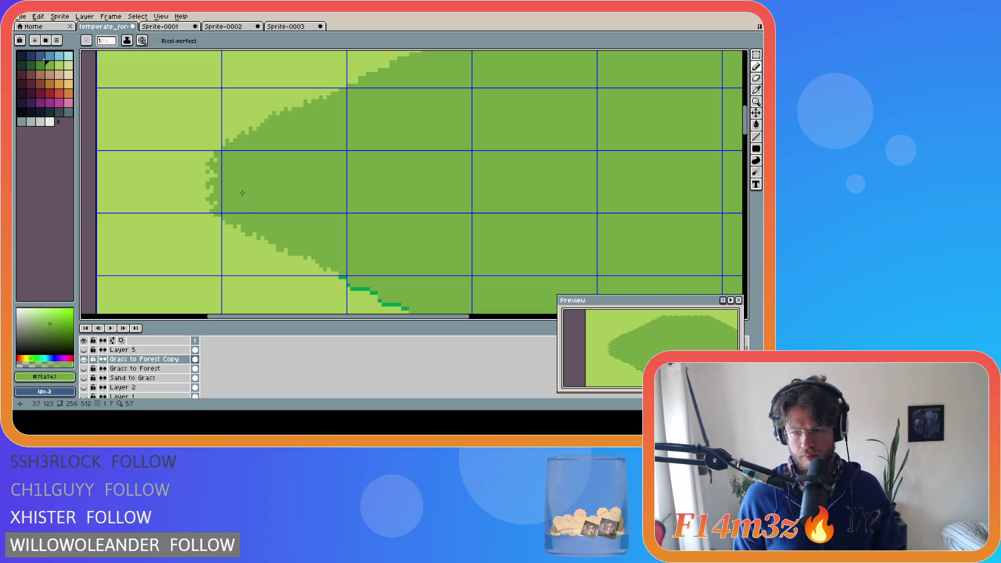
Step: Trade light and dark green pixels at the forest's ragged left tip
left_click(211, 210, "alt")
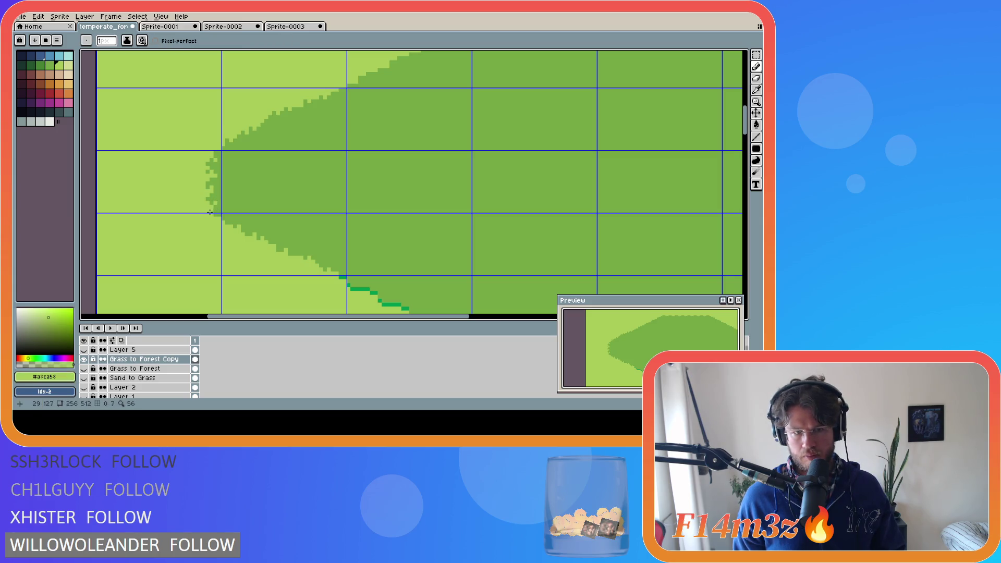
left_click(216, 204)
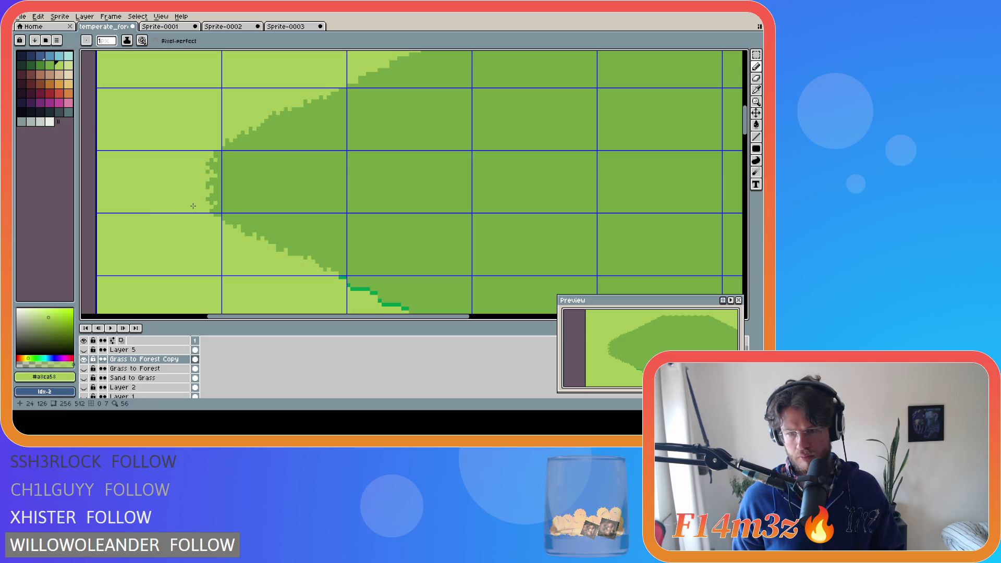
left_click(212, 168, "alt")
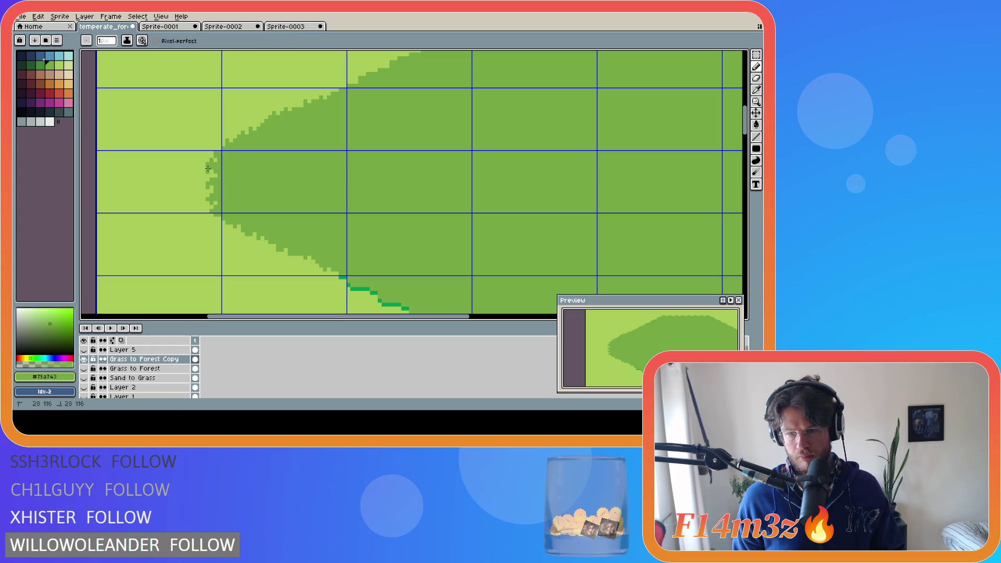
left_click(206, 168)
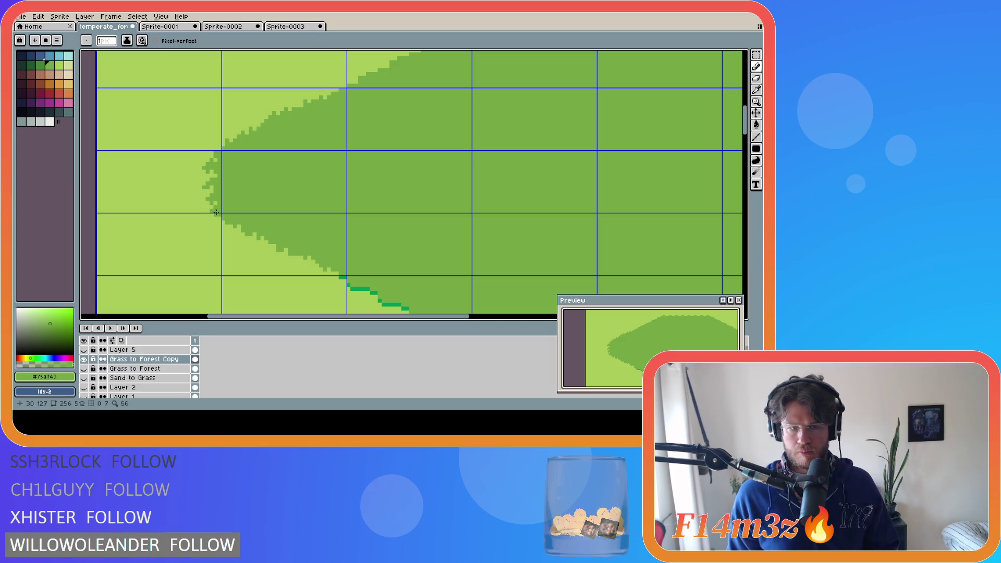
scroll(248, 236, "down", 1)
scroll(482, 244, "down", 1)
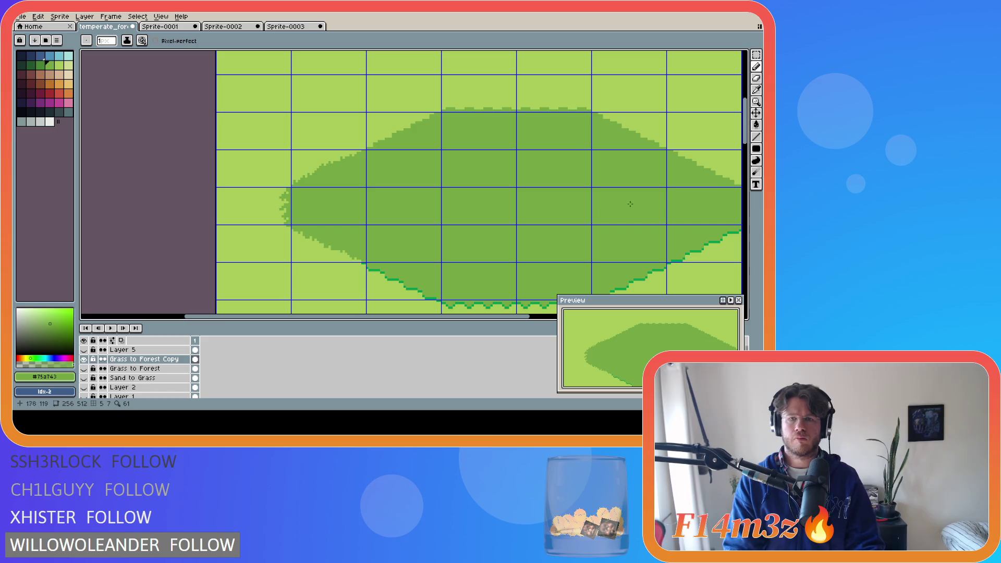
scroll(744, 144, "down", 3)
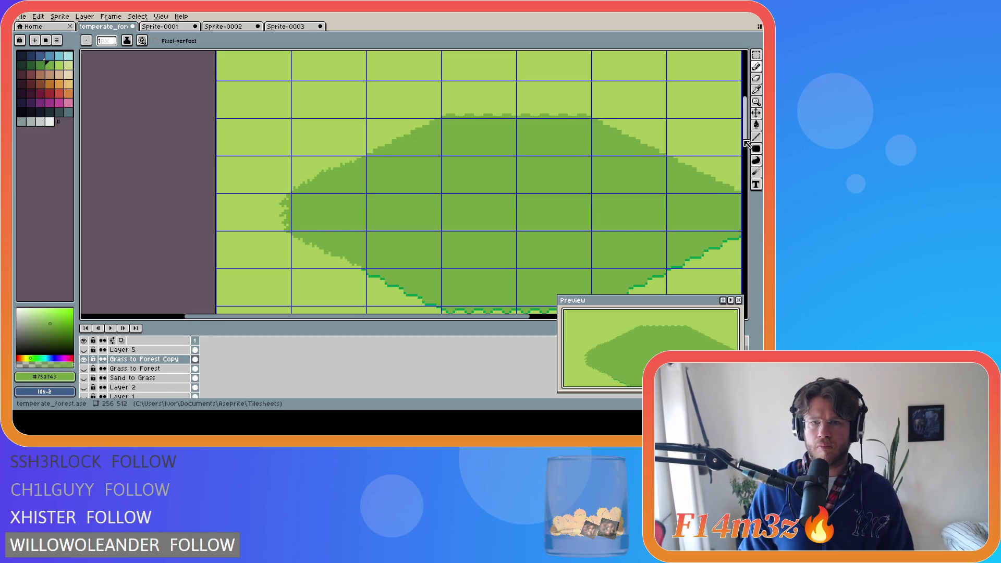
scroll(744, 145, "up", 3)
scroll(745, 144, "up", 1)
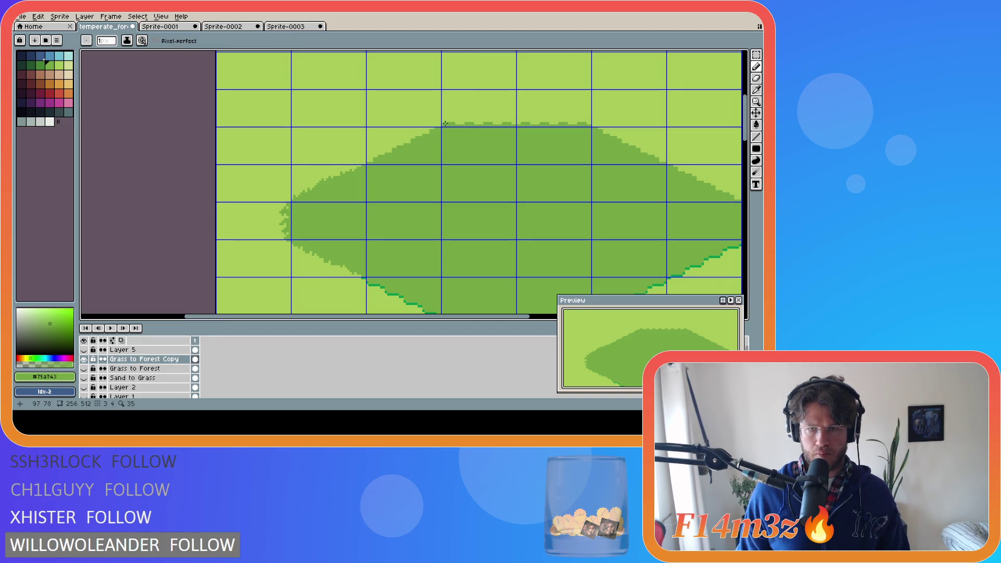
Step: Flatten the top bump with a light-green filled rectangle, then pencil a dark-green fringe along it
left_click(442, 118, "alt")
key("shift+u")
left_click_drag(443, 118, 515, 126)
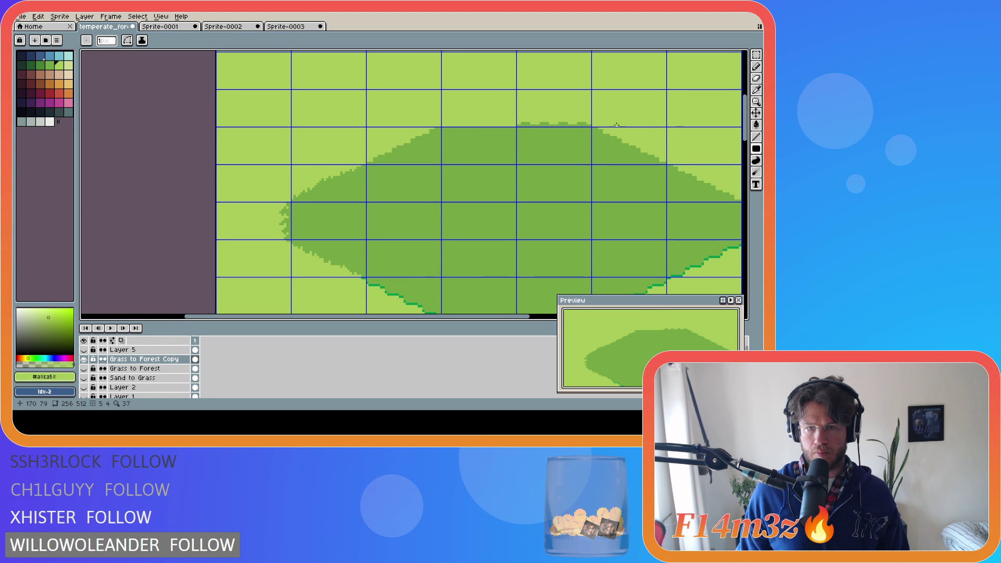
left_click(442, 125, "alt")
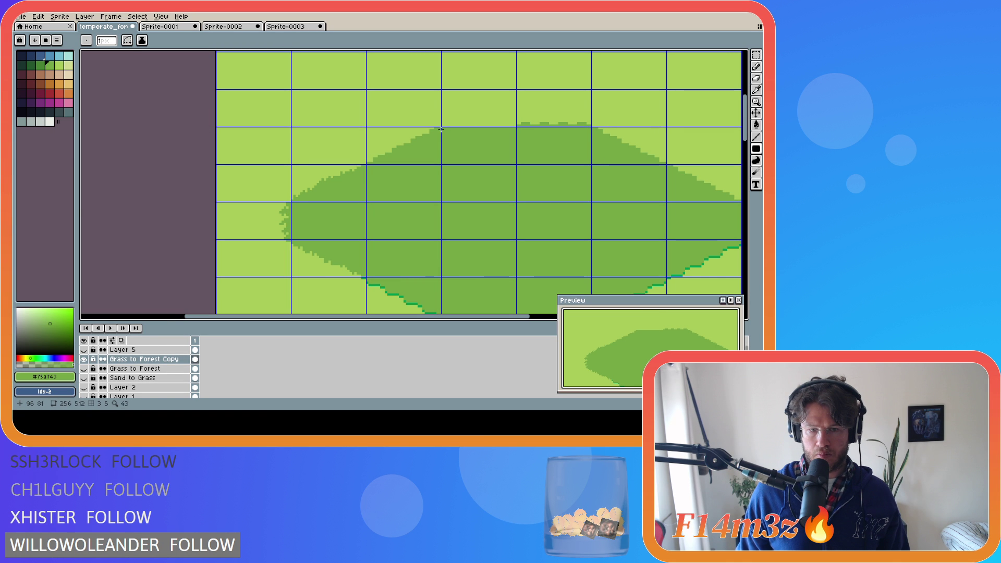
left_click_drag(441, 129, 506, 125)
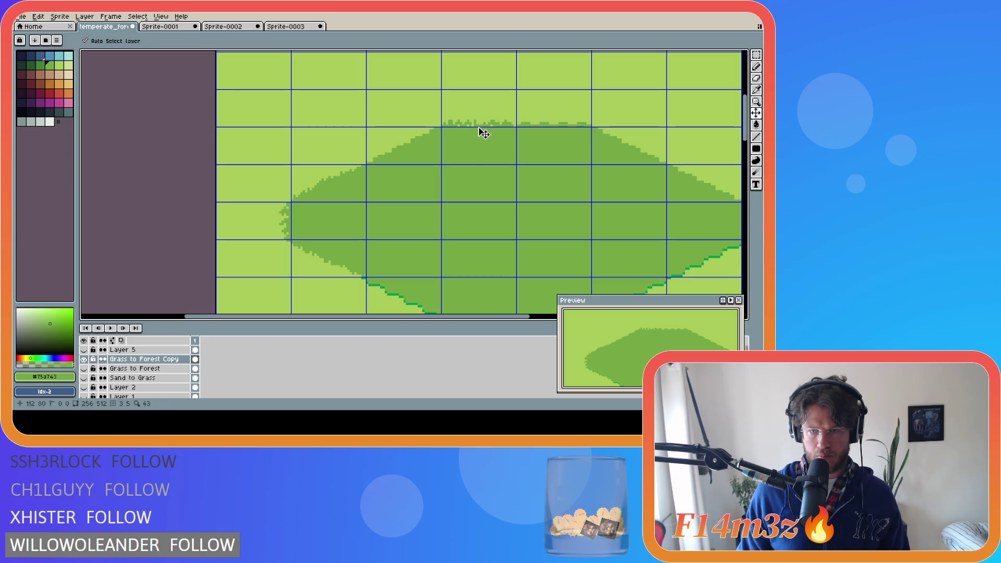
Step: Pencil broken dark-green pixels along the forest blob's top edge, eyedropping light grass and dark forest greens
key("ctrl")
key("ctrl")
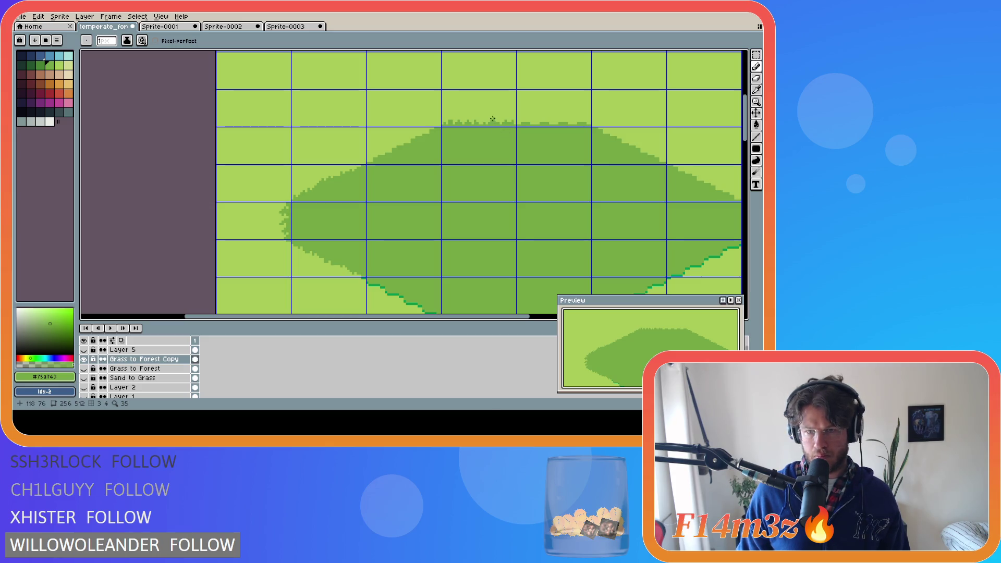
left_click(491, 119)
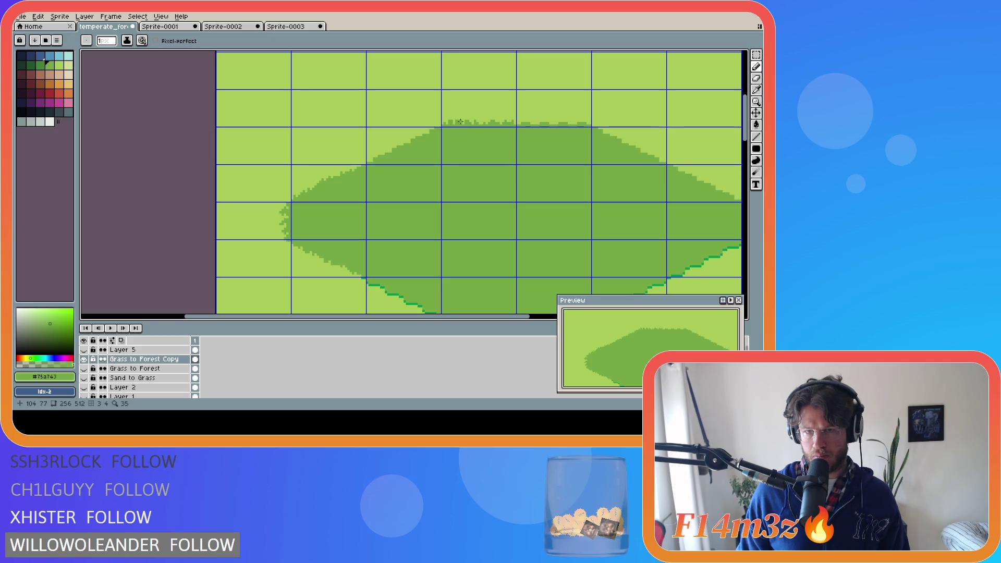
left_click(462, 115, "alt")
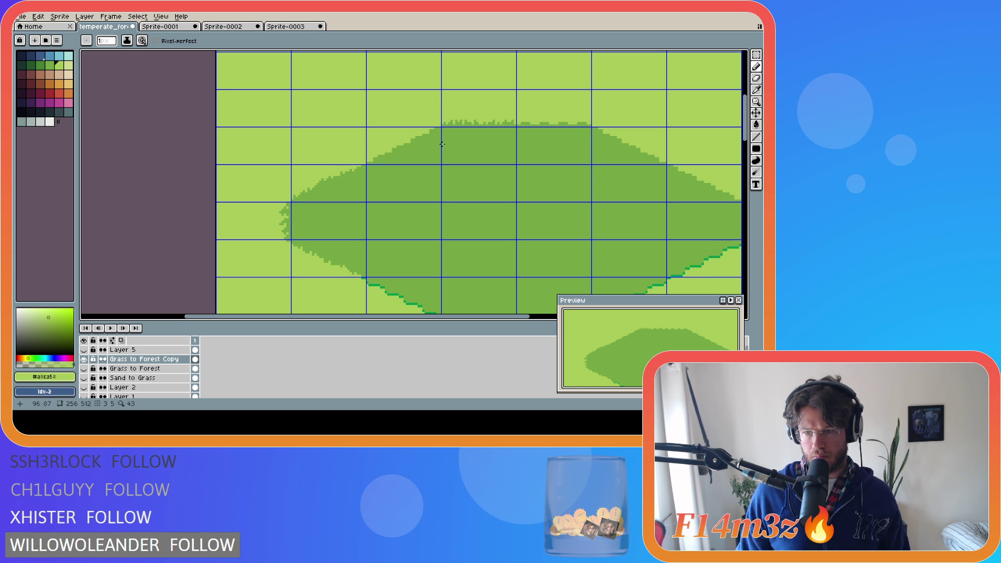
left_click(502, 133, "alt")
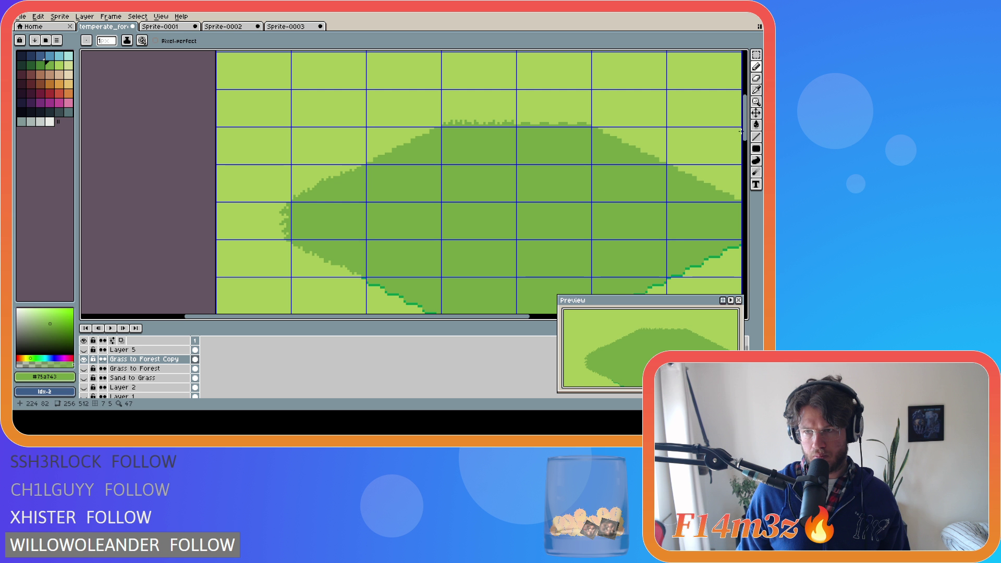
scroll(495, 217, "down", 3)
Step: Block a dark-green strip under the forest's bottom edge, then break it up with light grass green pixels
key("i")
left_click_drag(453, 249, 516, 258)
left_click(485, 269)
key("v")
key("b")
left_click_drag(443, 256, 509, 260)
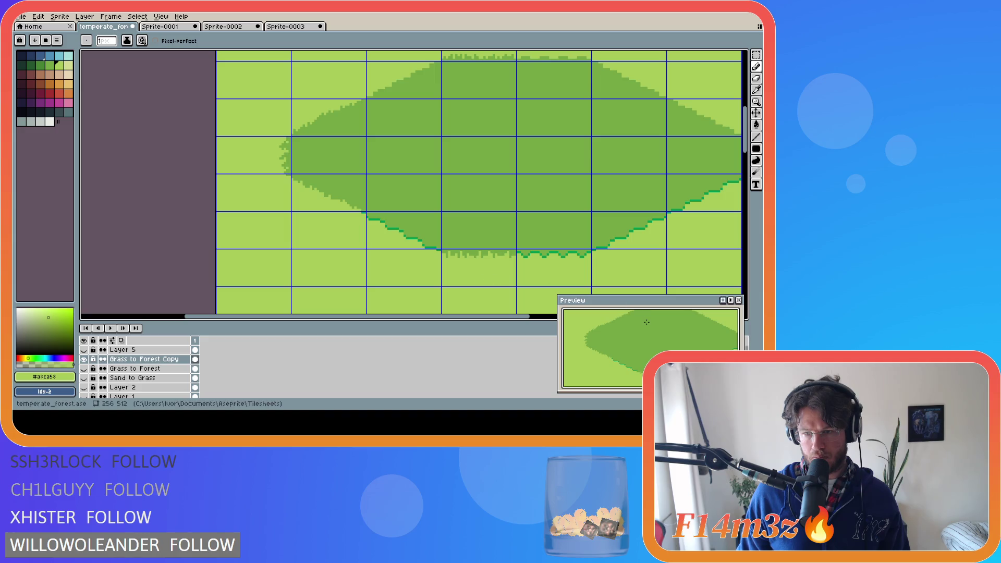
left_click_drag(649, 345, 620, 335)
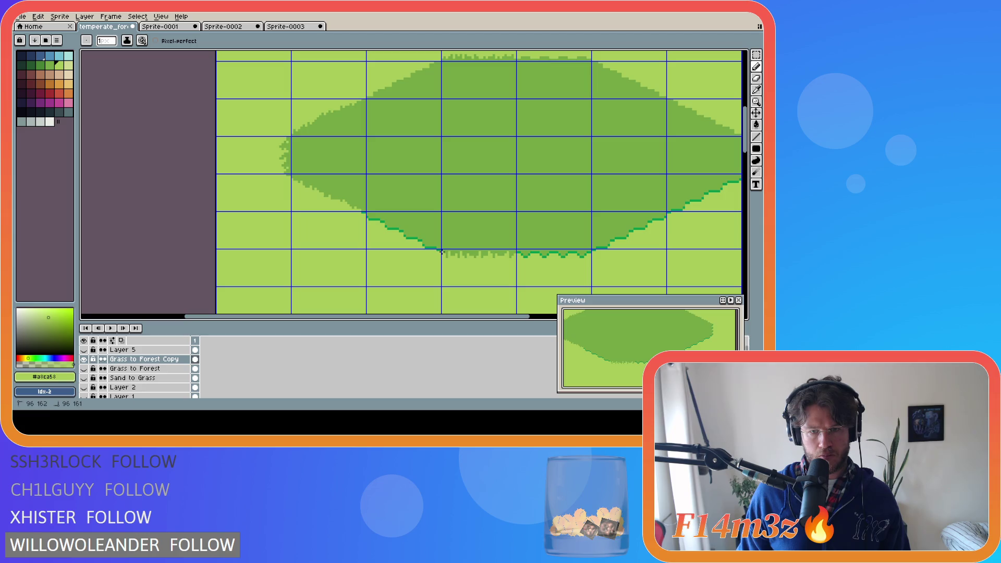
scroll(480, 277, "up", 1)
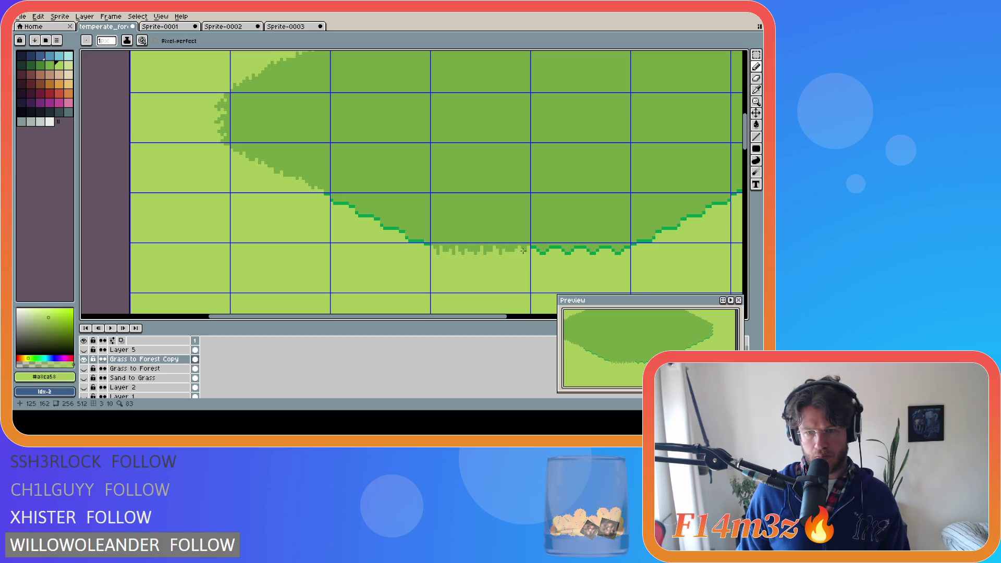
Step: Undo the latest pencil touches on the lower ragged fringe while toggling between Move and Pencil to compare
key("v")
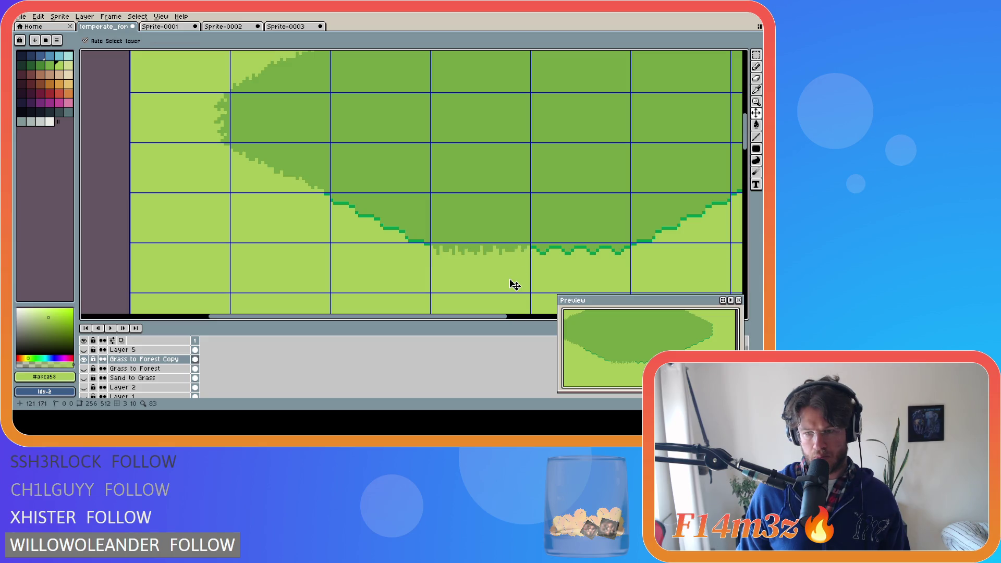
key("b")
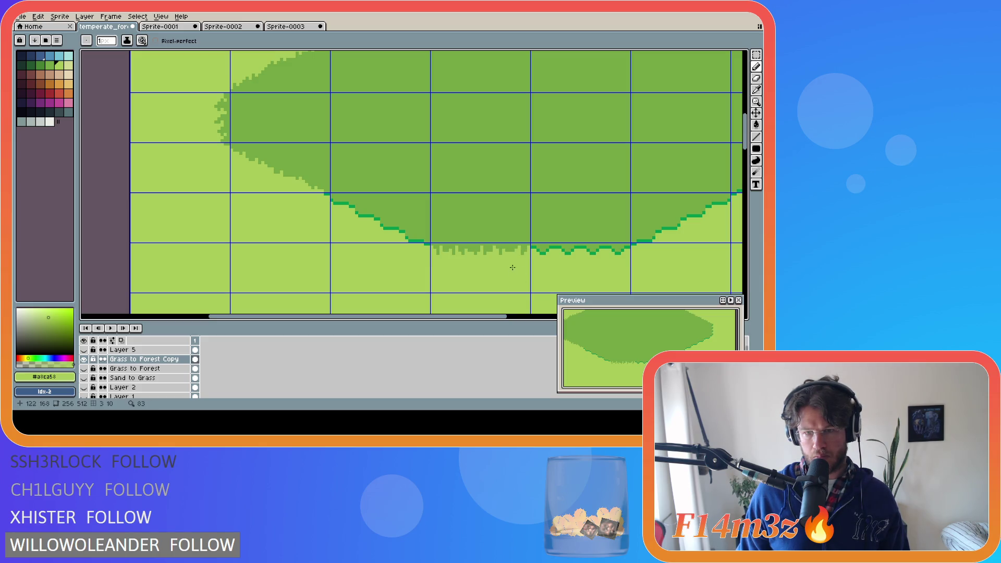
key("v")
key("b")
key("ctrl+z")
key("v")
key("b")
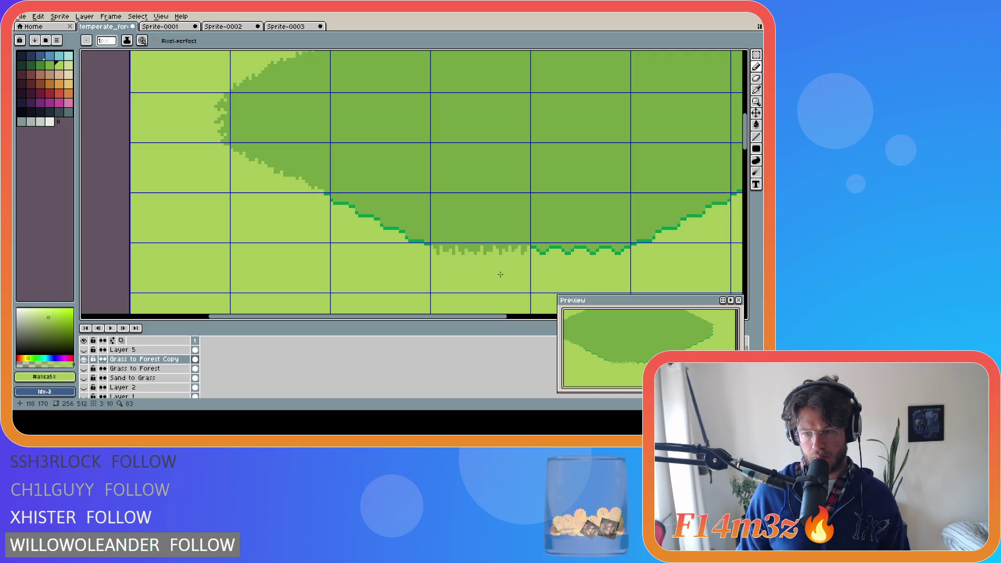
key("v")
key("b")
key("v")
key("b")
key("v")
key("b")
key("v")
key("b")
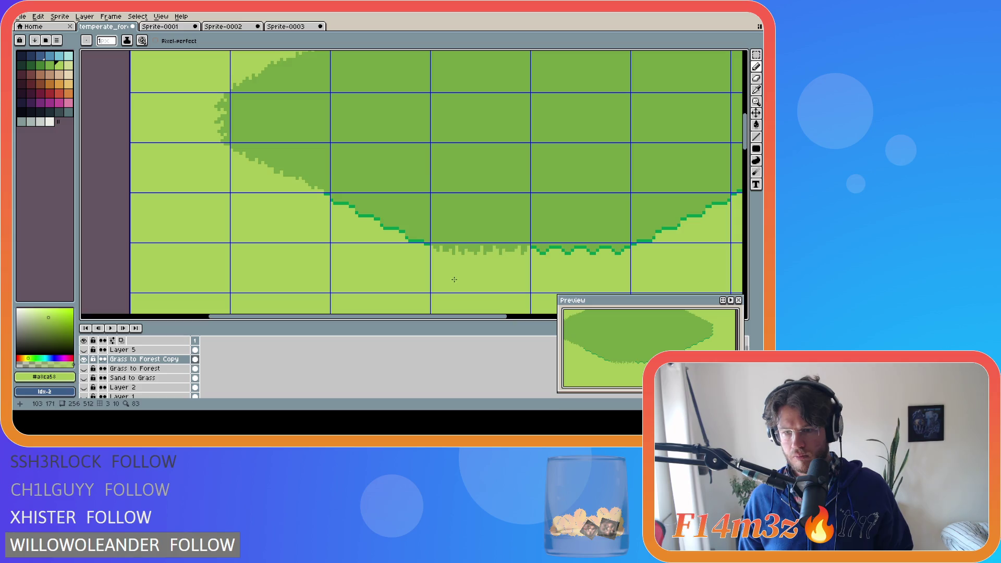
Step: Undo one more pencil stroke on the fringe and return to pixel drawing
key("v")
key("ctrl+z")
key("b")
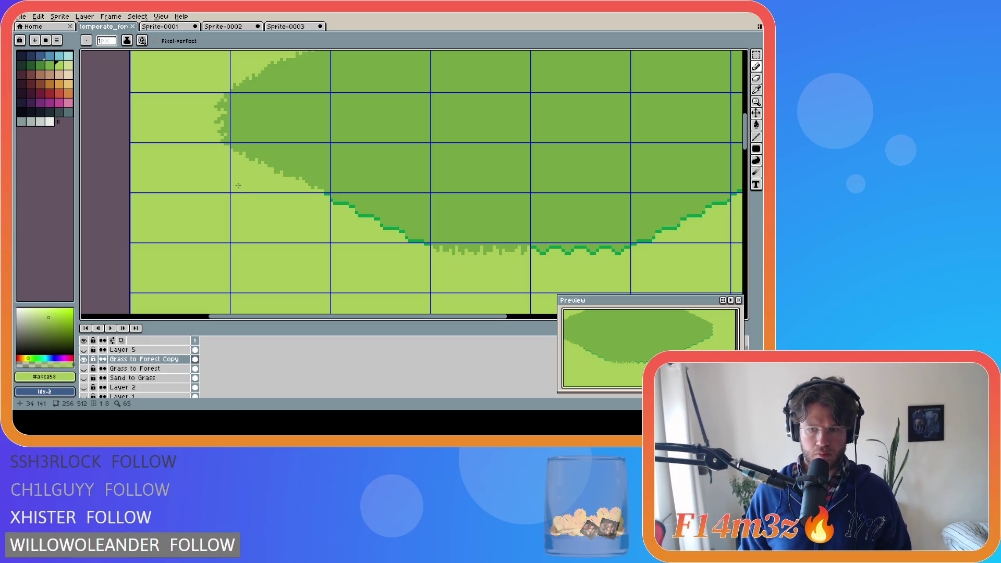
Step: Marquee a chunk of the lower-left forest edge, nudge it one pixel left and commit the move
left_click_drag(605, 346, 621, 358)
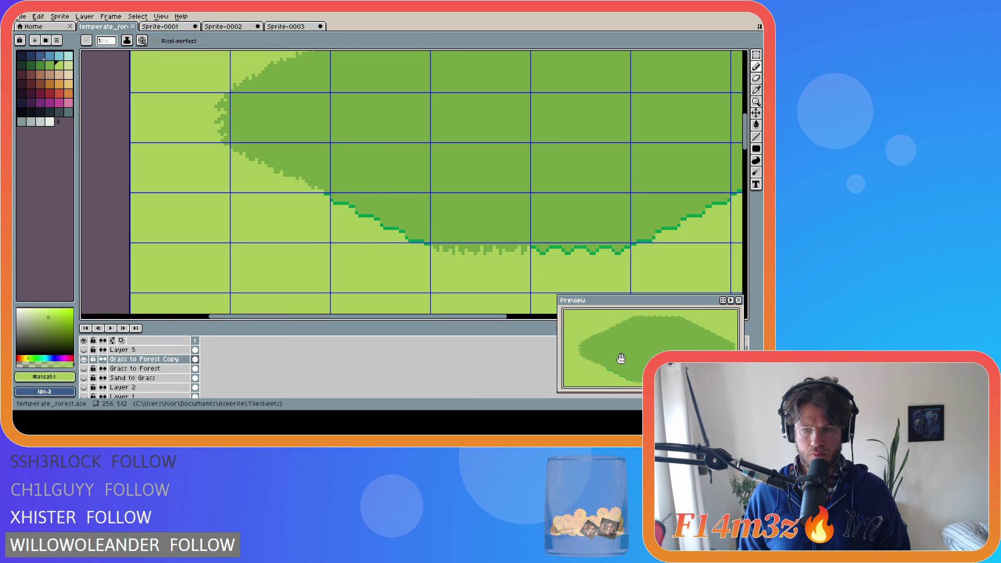
key("m")
left_click_drag(230, 144, 415, 235)
key("ctrl+t")
key("Left")
key("Left")
left_click(383, 260)
scroll(349, 206, "up", 1)
key("b")
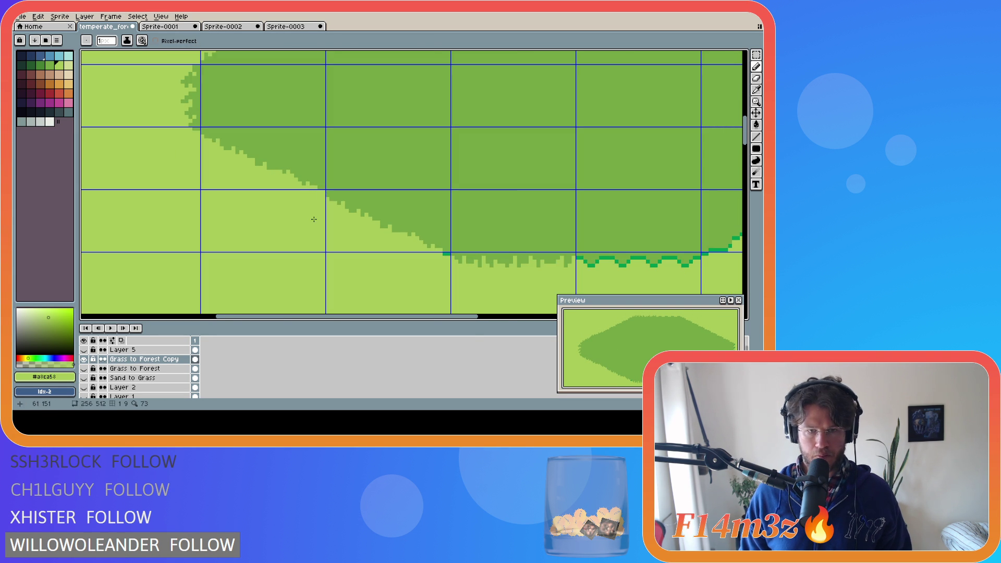
Step: Sample the dark forest green, then undo the last pencil stroke on the lower-left diagonal
left_click(358, 195, "alt")
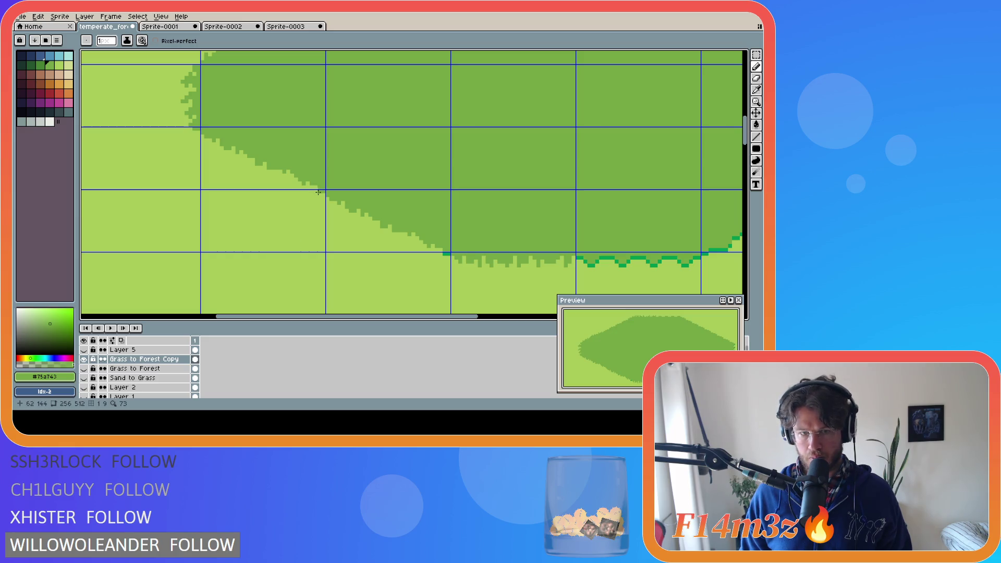
key("v")
key("b")
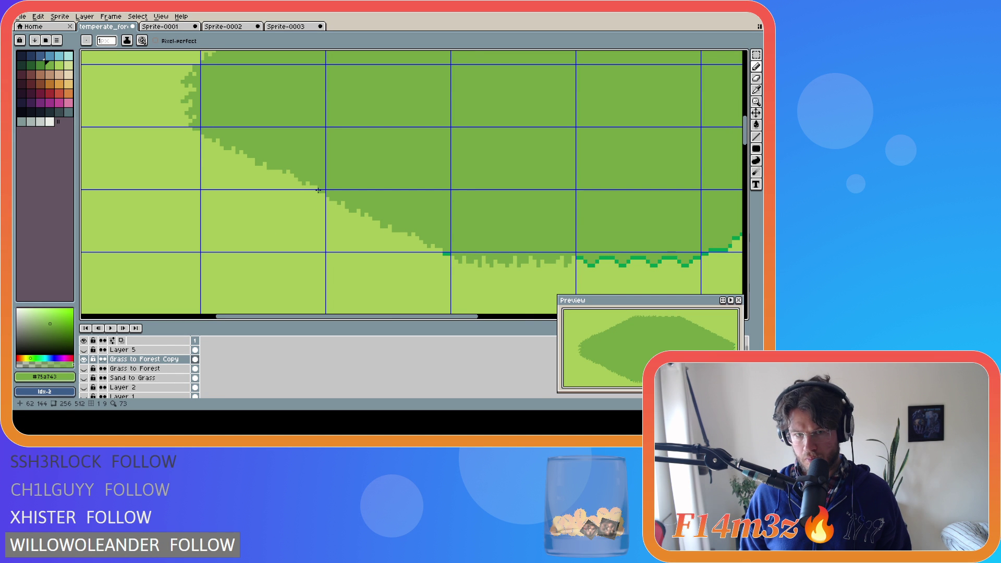
key("ctrl+z")
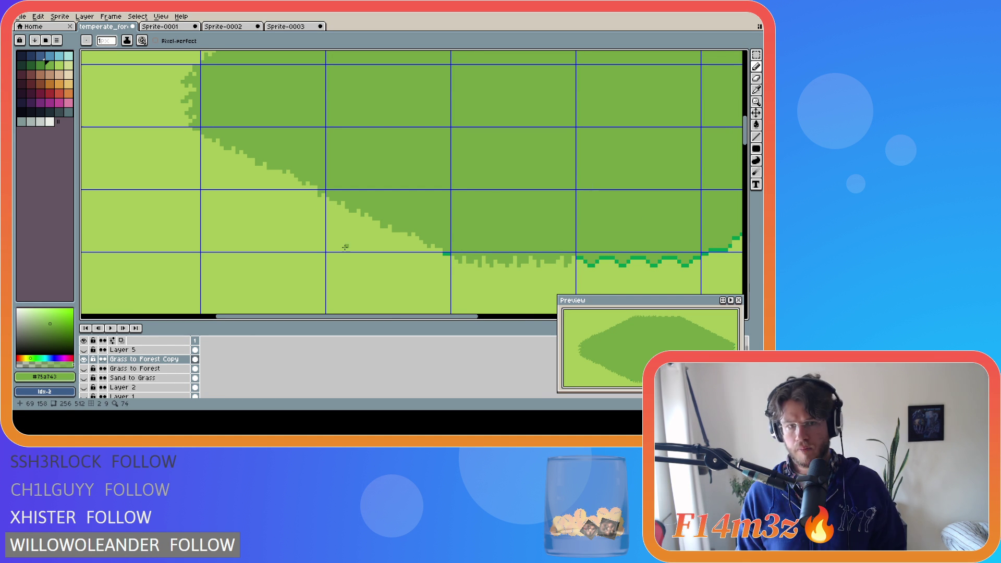
scroll(345, 247, "right", 3)
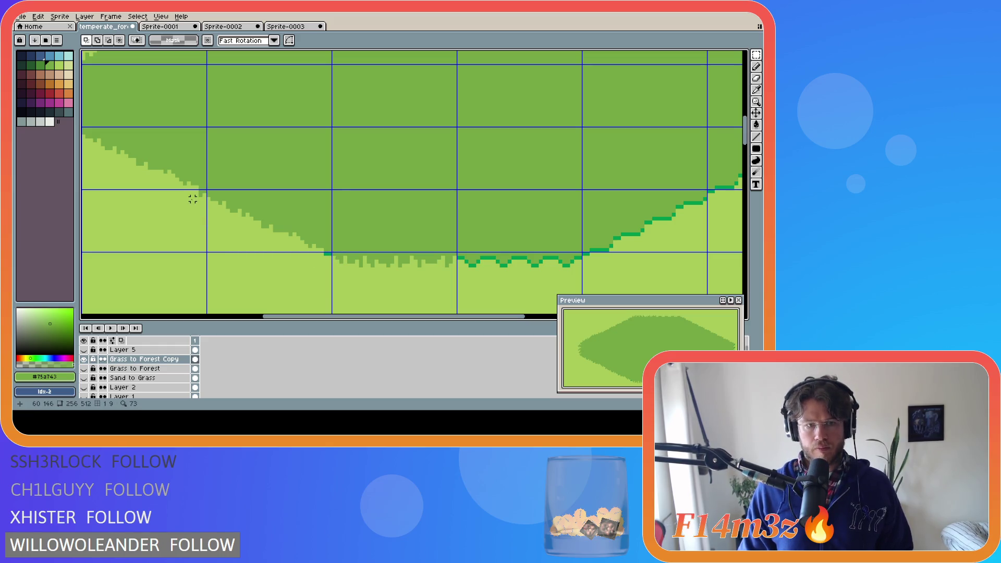
scroll(313, 276, "left", 3)
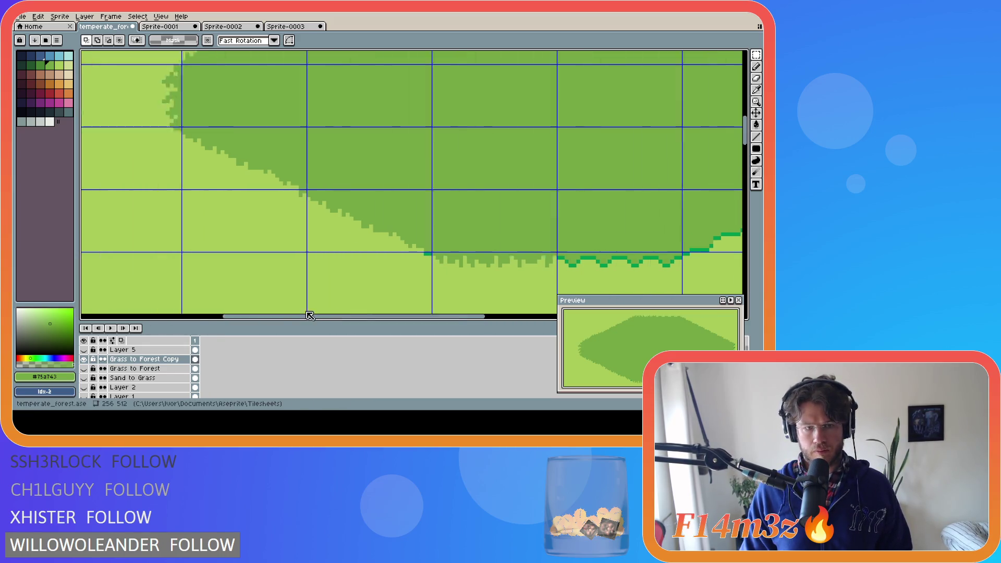
mouse_move(326, 189)
left_mouse_down()
mouse_move(298, 210)
mouse_move(440, 268)
left_mouse_up()
key("ctrl+d")
key("ctrl+z")
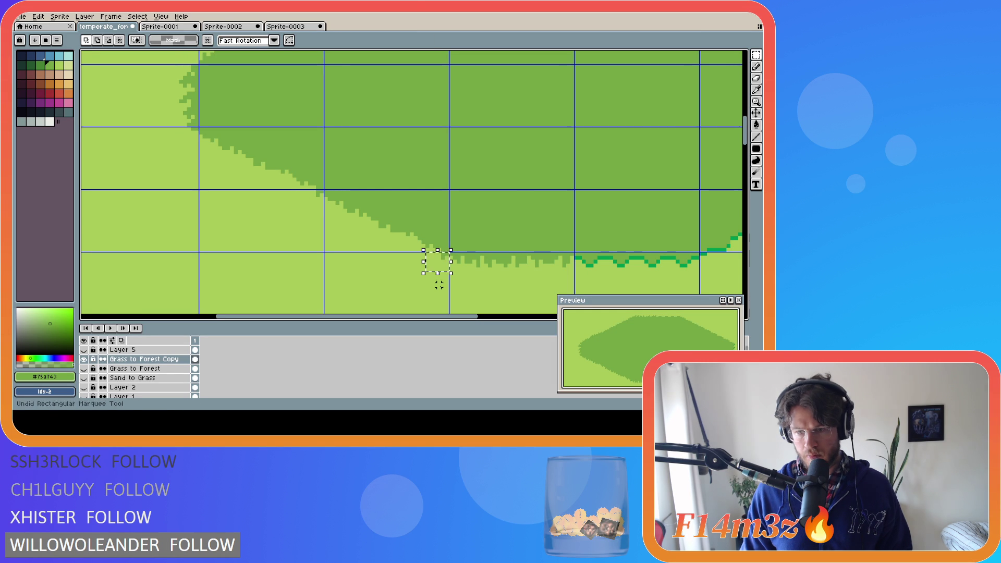
left_click_drag(435, 320, 496, 320)
left_click_drag(746, 140, 747, 154)
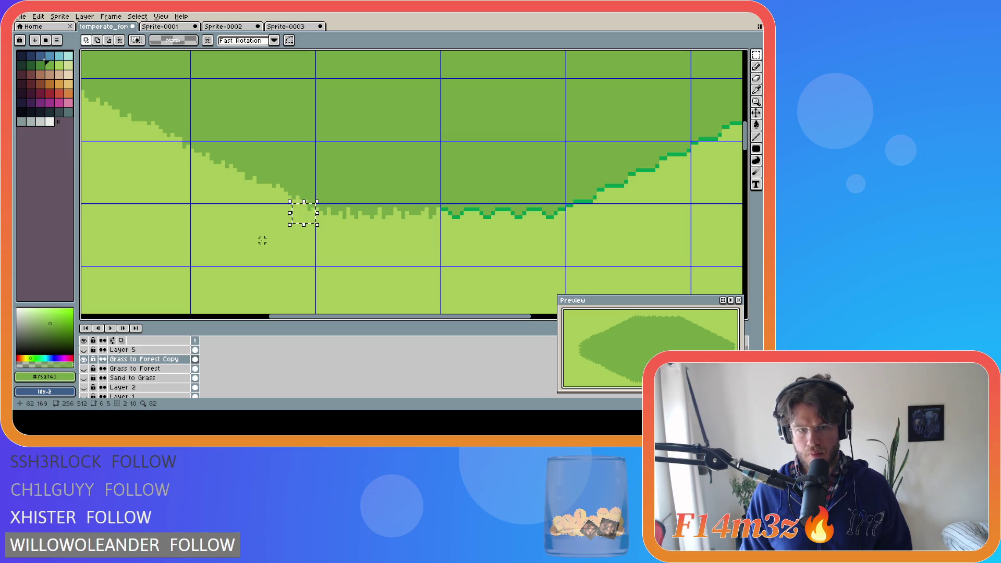
key("ctrl+d")
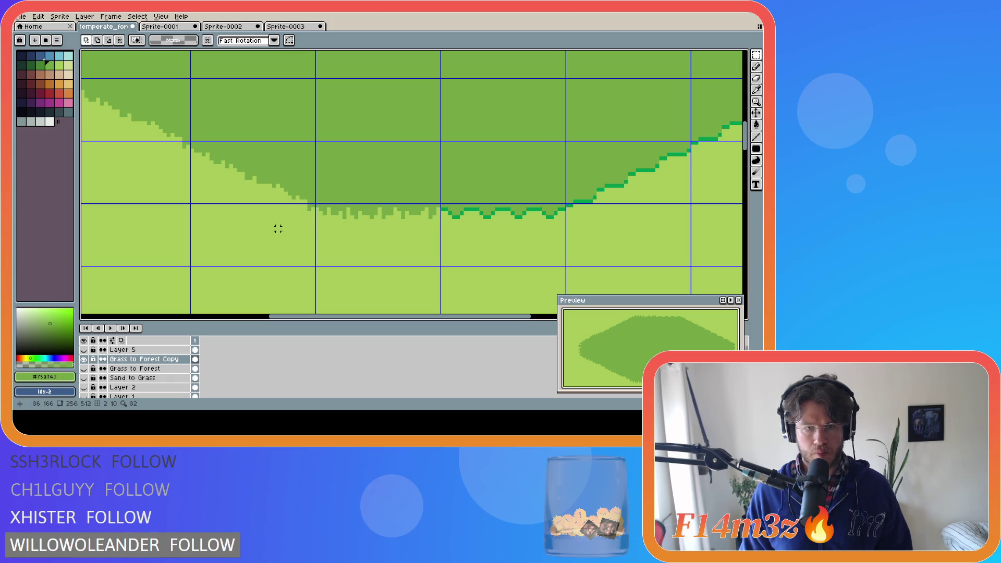
key("b")
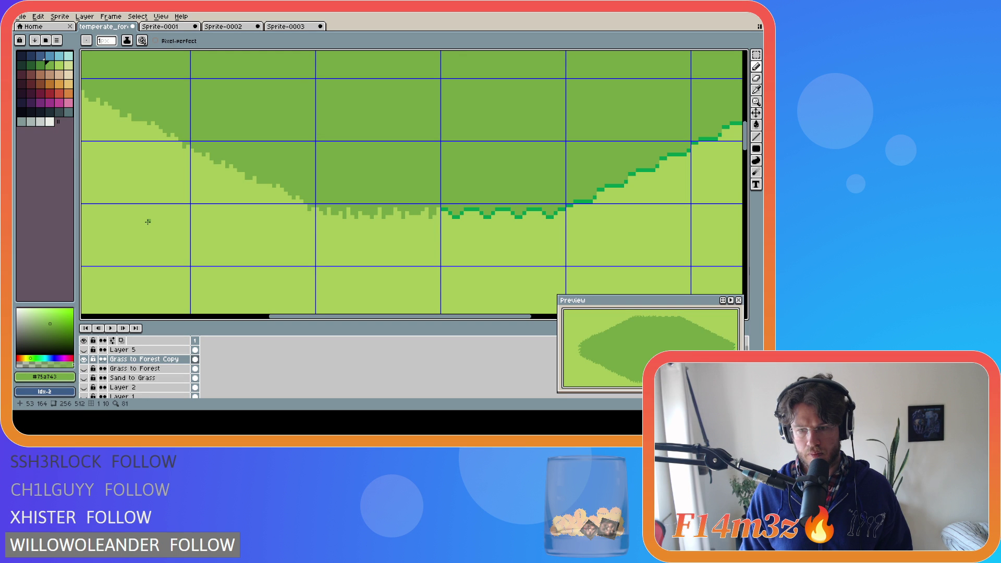
Step: Eyedrop the light grass green #a8ca58 from the canvas and undo the two latest pencil strokes
left_click(165, 130, "alt")
key("ctrl+z")
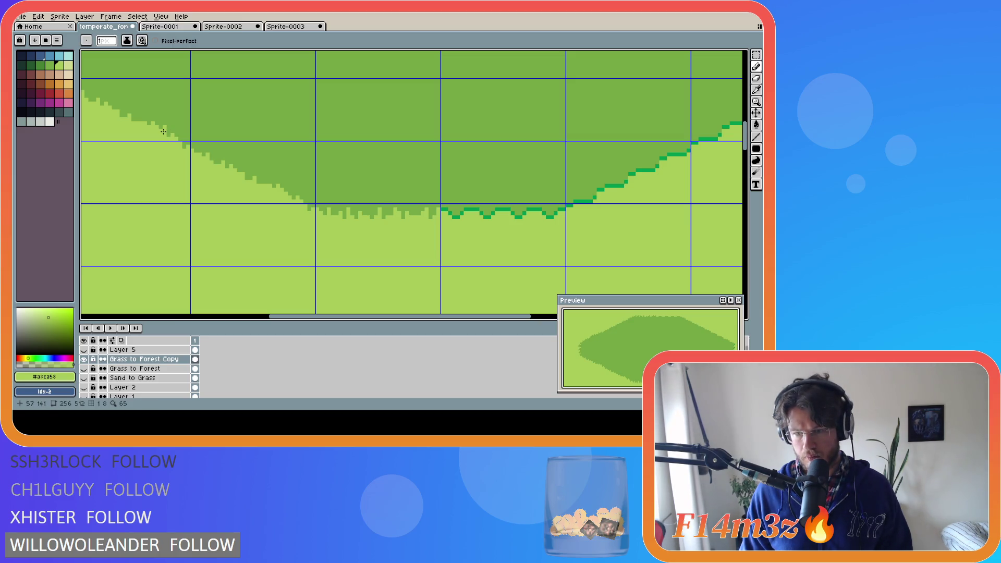
key("ctrl+z")
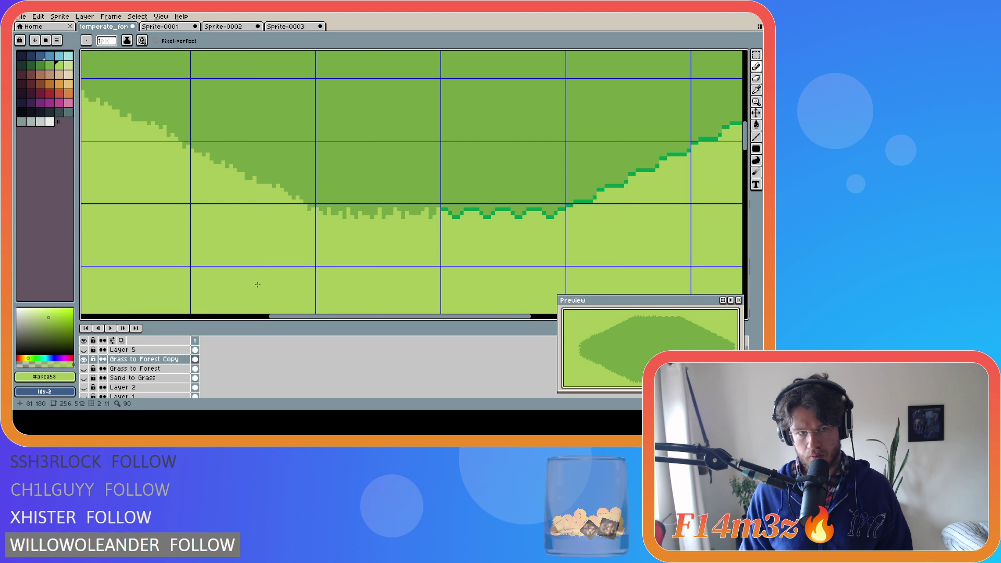
scroll(263, 239, "left", 2)
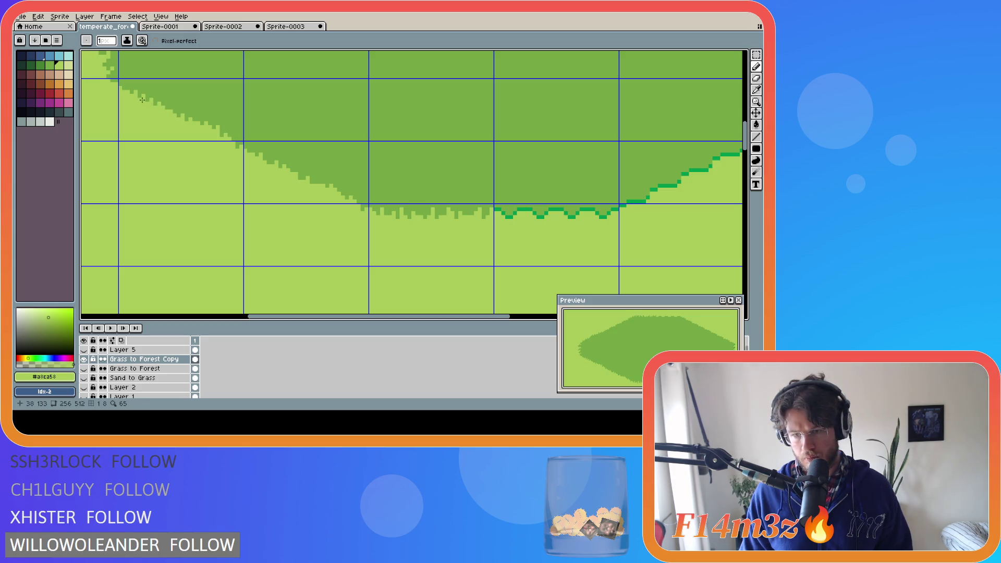
left_click(139, 94)
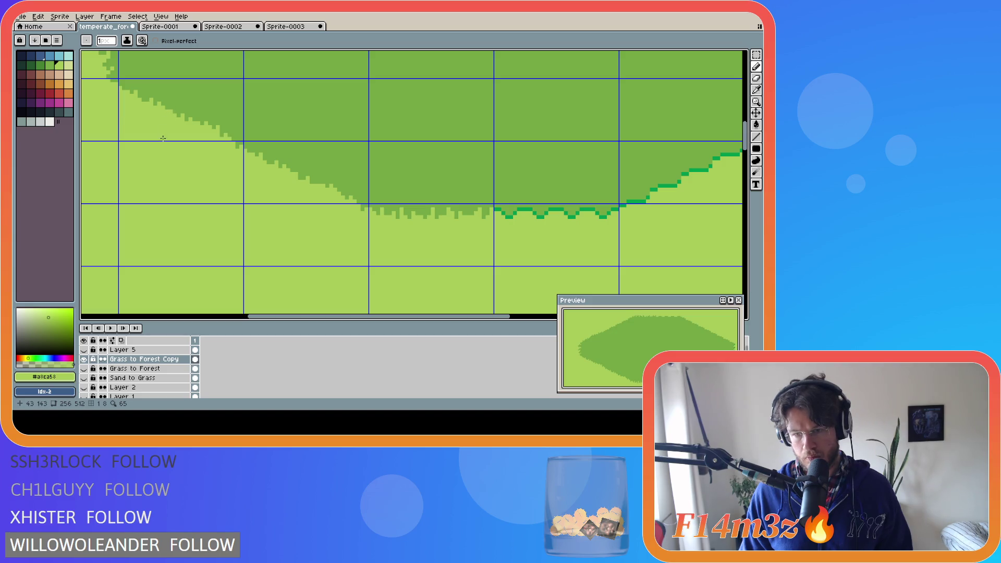
key("ctrl+z")
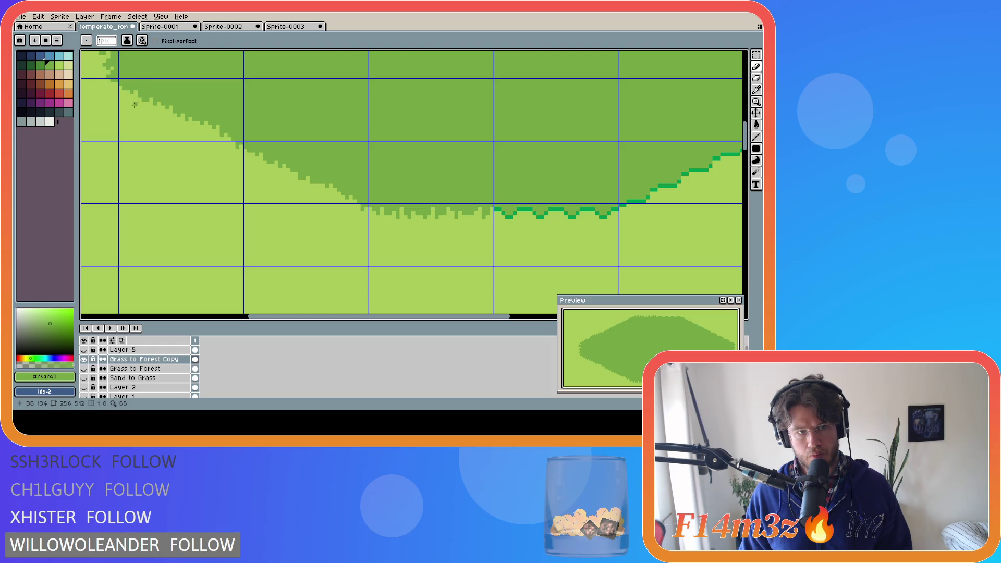
left_click(129, 86, "alt")
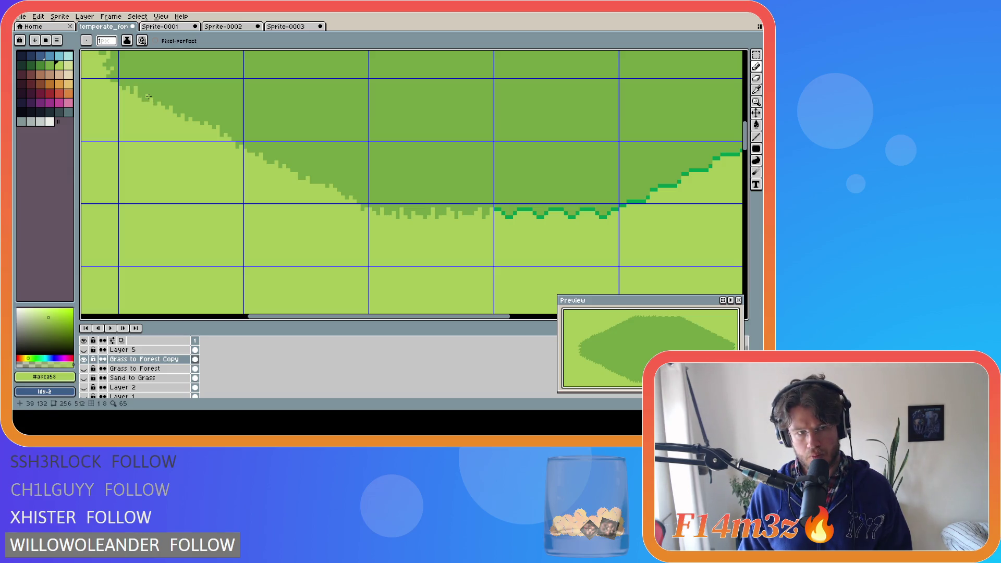
key("ctrl+z")
key("ctrl")
key("ctrl+z")
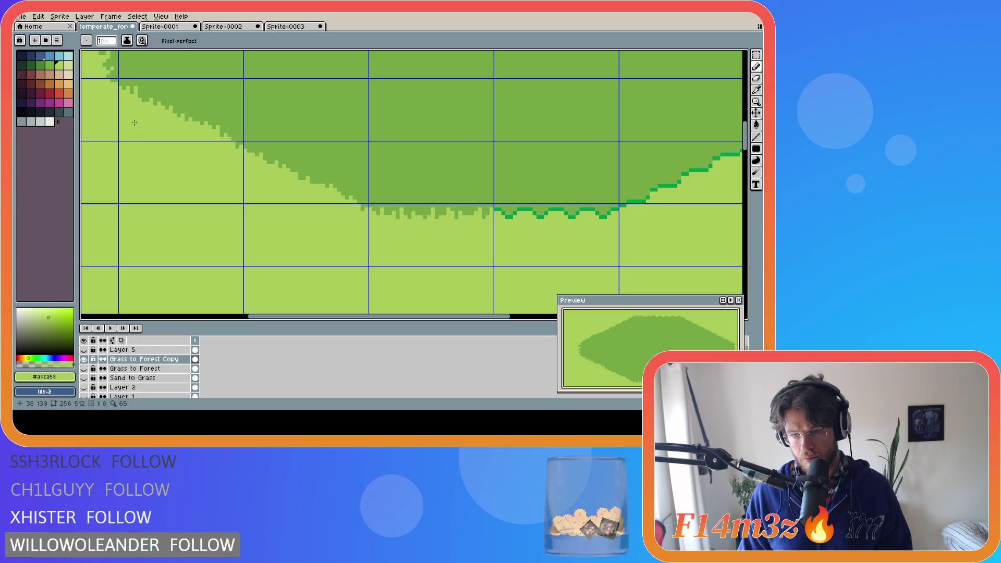
key("ctrl")
key("ctrl")
key("ctrl")
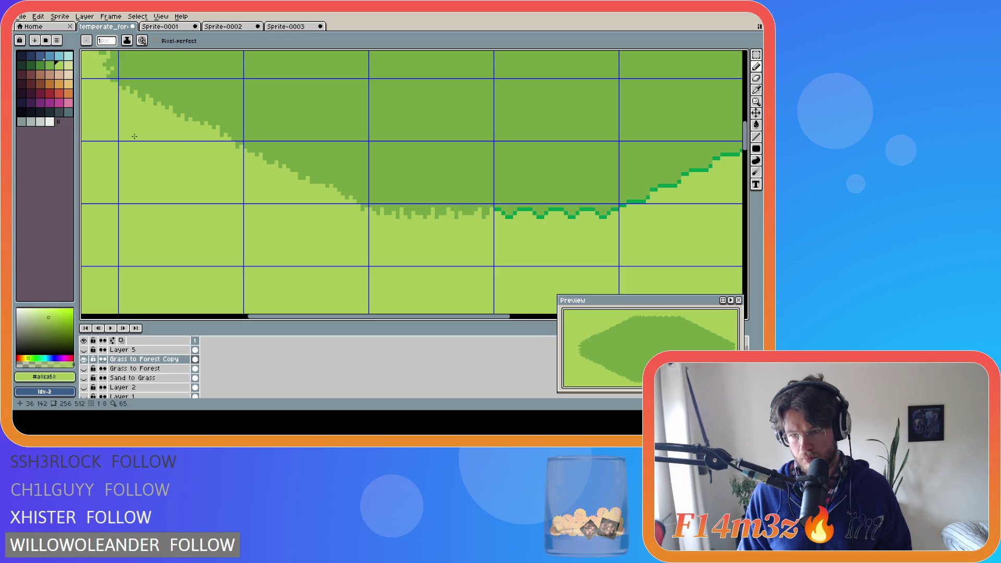
key("ctrl+z")
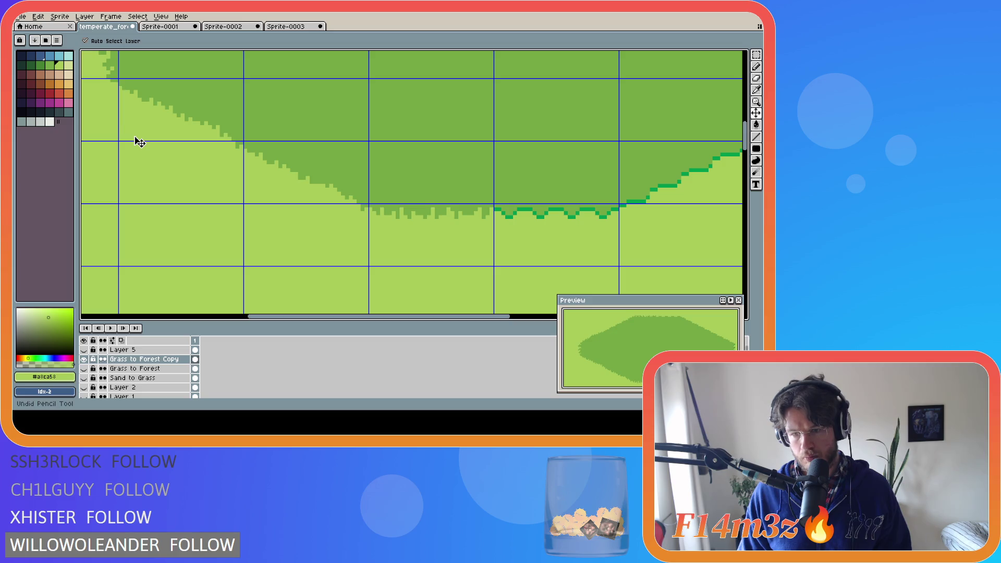
Step: Redo the dark-green edge pixels and pasted forest block, stepping back once to compare before restoring them
key("ctrl+y")
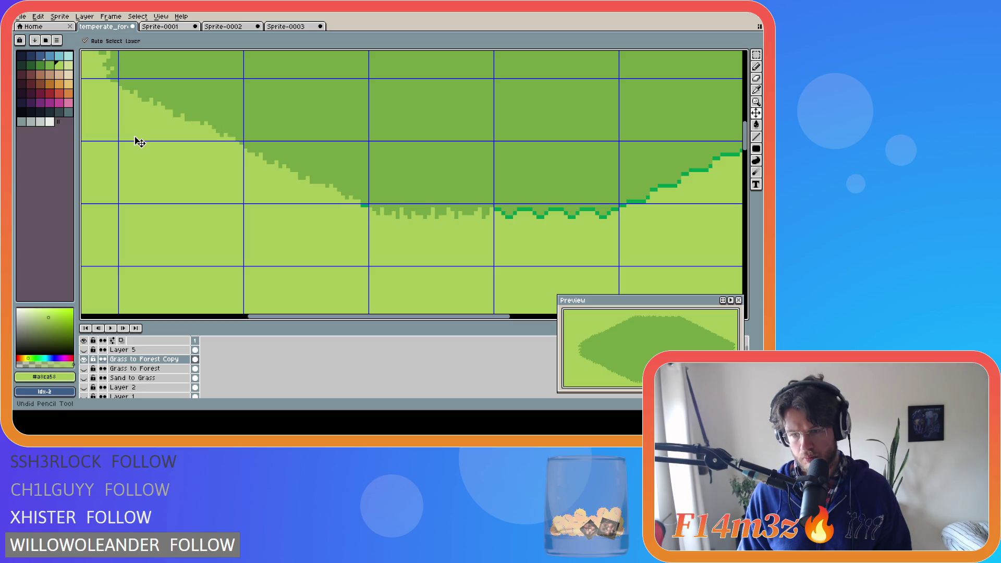
key("ctrl+y")
key("ctrl+y")
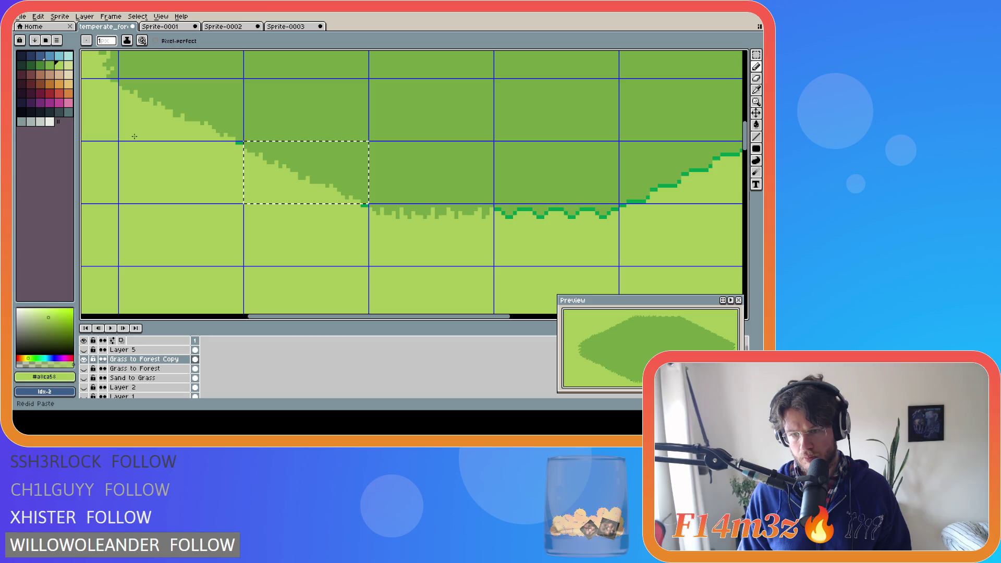
key("ctrl+y")
key("ctrl+y")
key("ctrl+y")
key("ctrl+y")
key("ctrl+y")
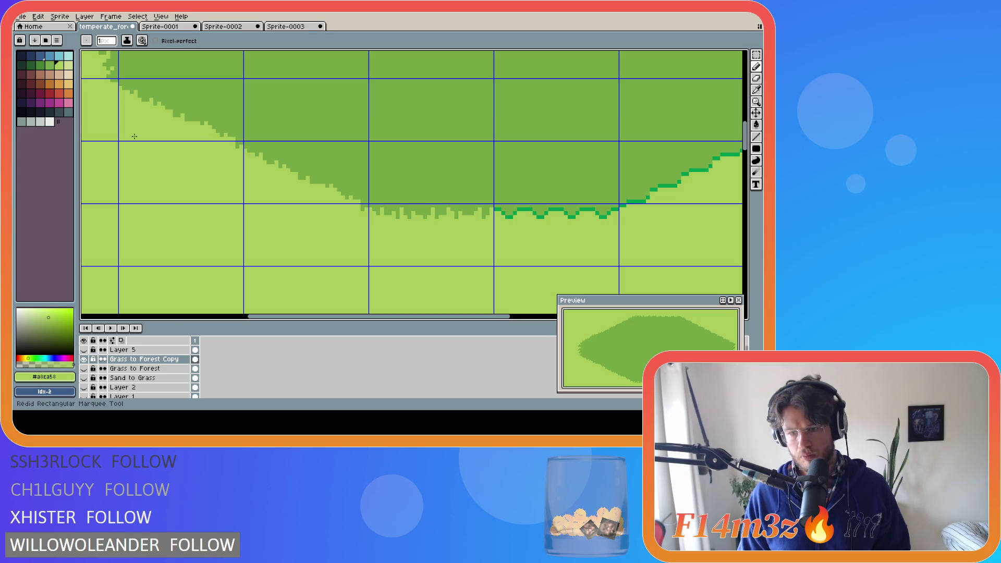
key("ctrl+y")
key("ctrl+y")
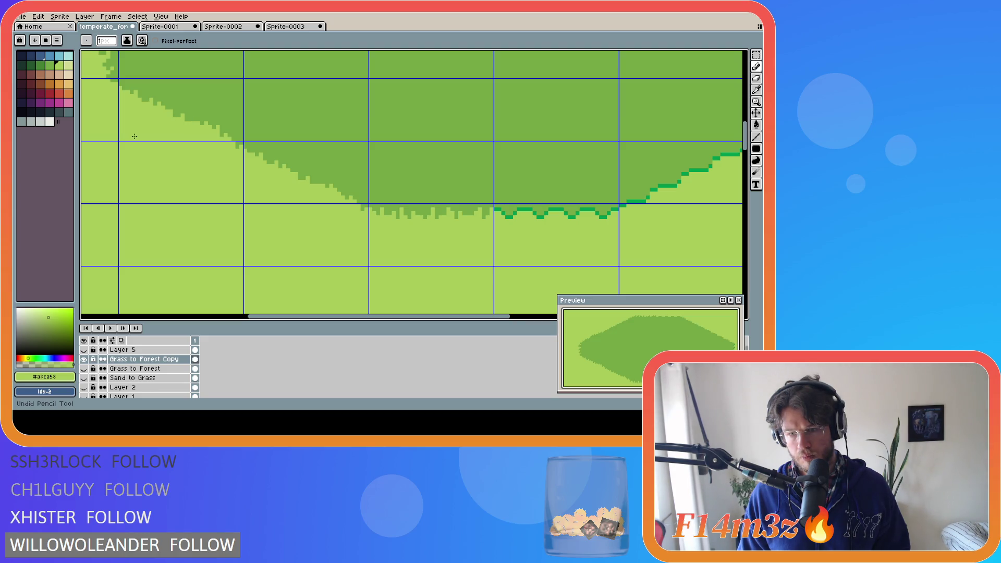
key("ctrl+y")
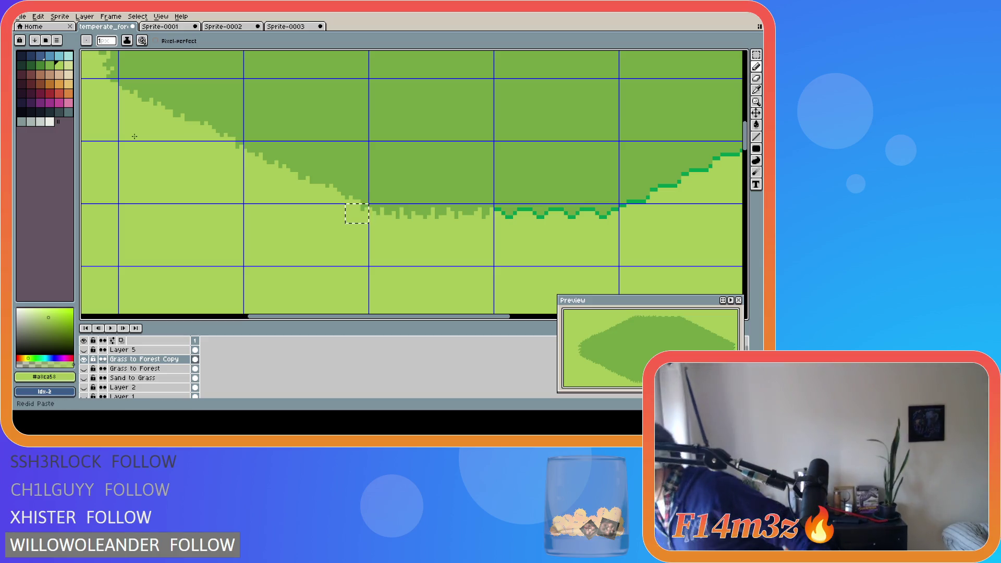
key("v")
key("ctrl+z")
key("ctrl+z")
key("ctrl+y")
key("ctrl+y")
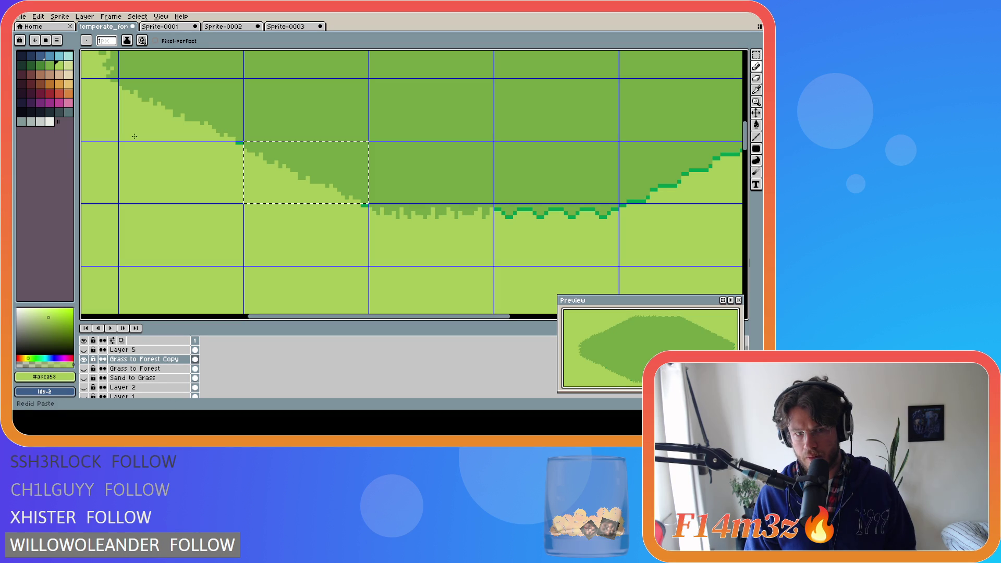
key("ctrl+y")
key("ctrl+y")
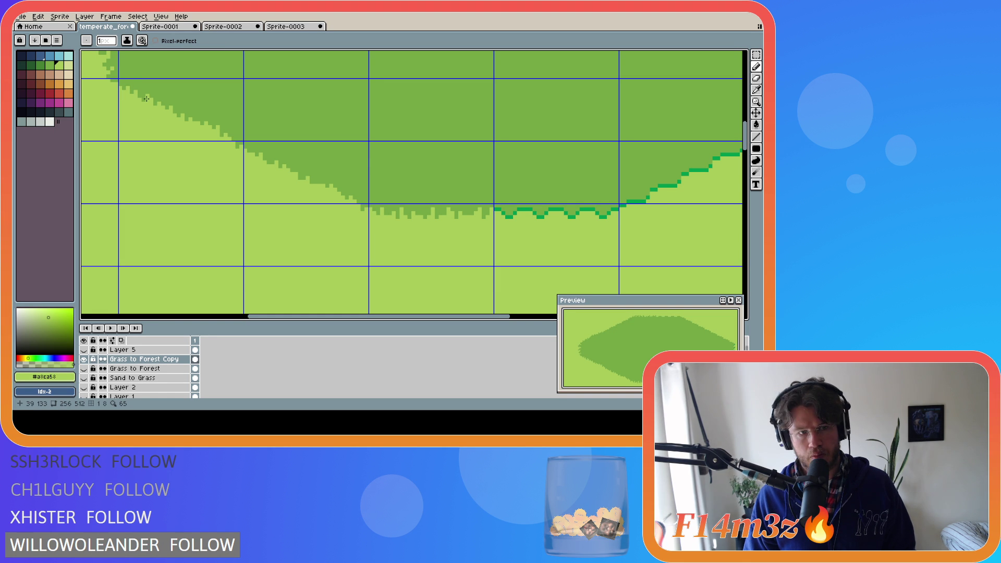
Step: Touch up a pixel on the diagonal forest edge and toggle undo/redo to confirm the pencil edits stay in place
left_click(136, 87)
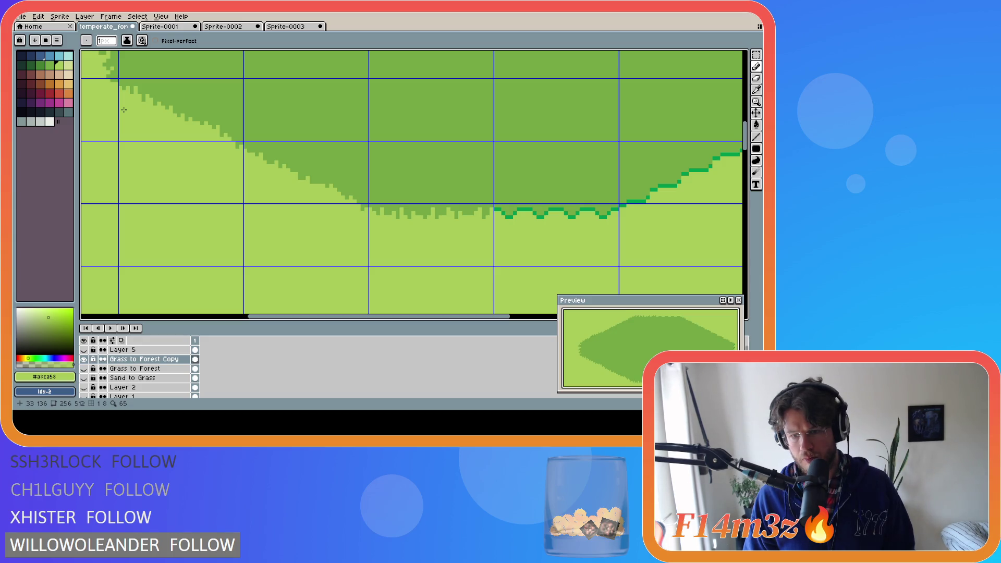
key("ctrl+y")
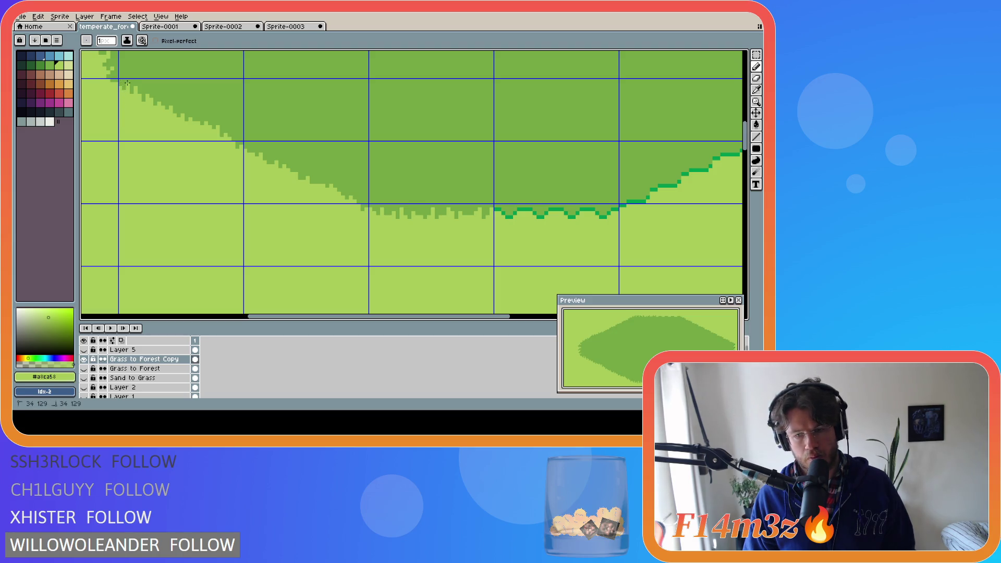
key("v")
key("ctrl+z")
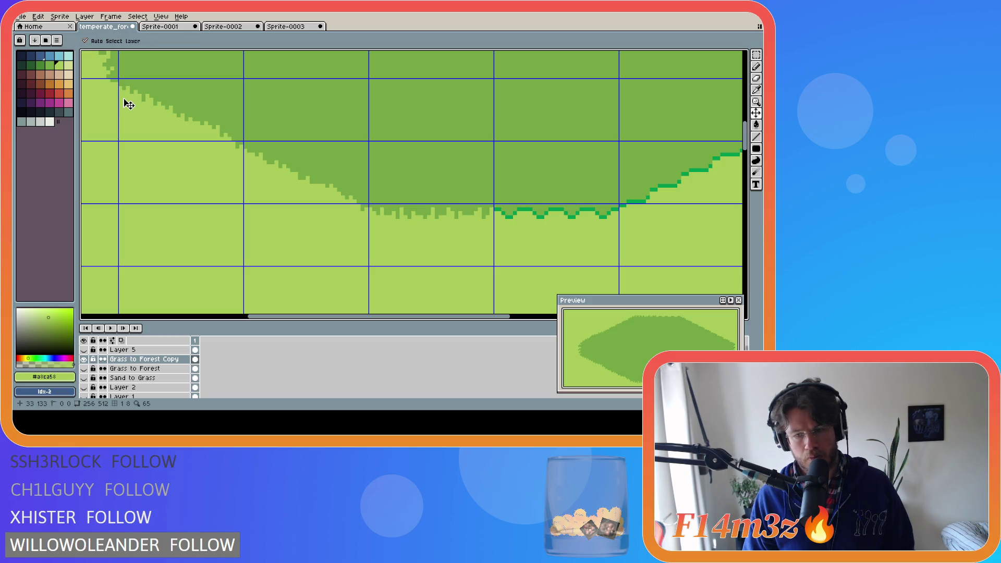
key("ctrl+z")
key("ctrl+y")
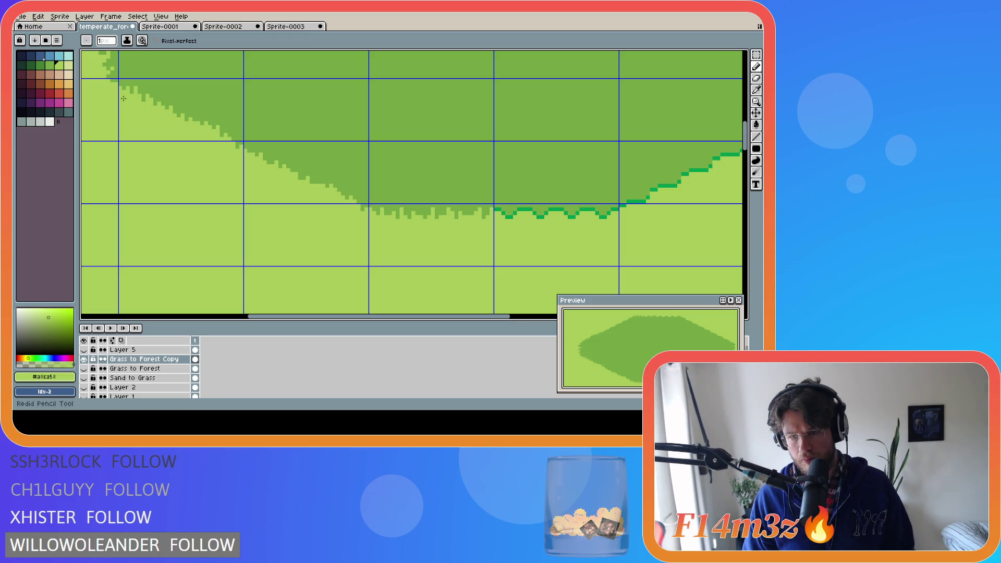
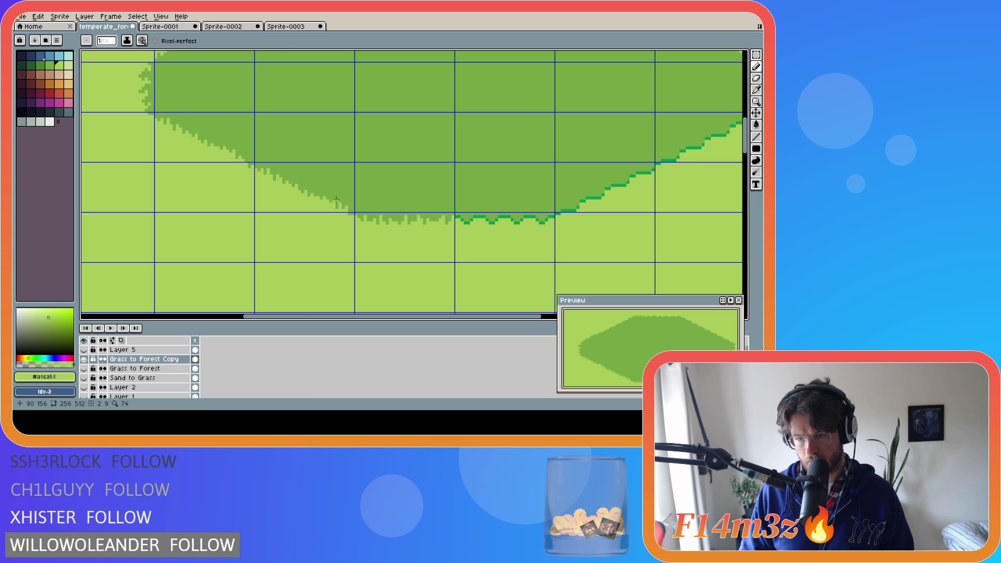
Step: Undo the last pencil stroke and marquee-select the one-tile patch at the forest's lower-left edge
key("ctrl+z")
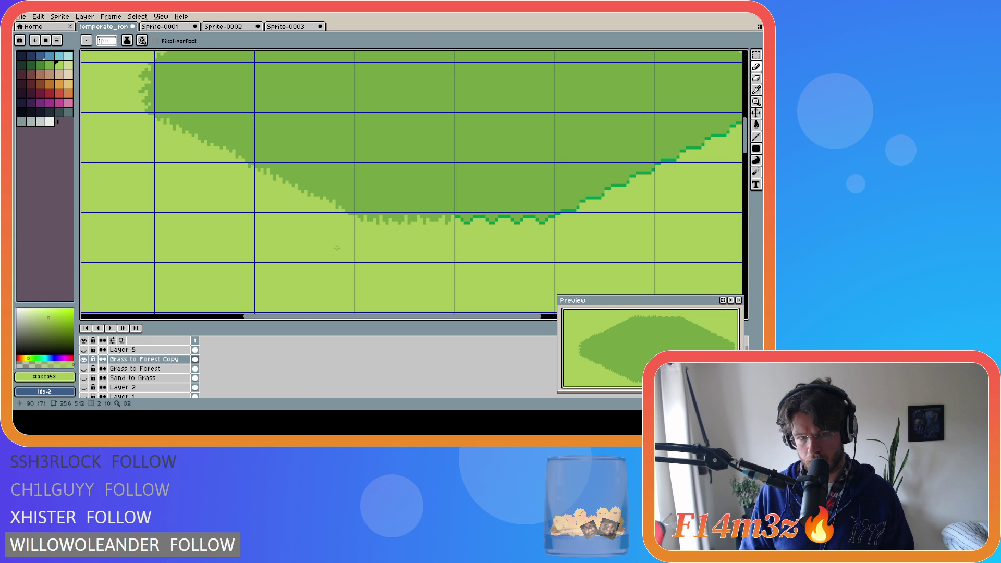
key("m")
left_click_drag(352, 210, 455, 264)
left_click_drag(400, 247, 500, 245)
scroll(231, 223, "right", 3)
mouse_move(162, 163)
left_mouse_down()
mouse_move(228, 206)
mouse_move(262, 212)
left_mouse_up()
Step: Float a copy of the lower-left edge tile and place it on the blob's right edge to continue the slope
key("ctrl+t")
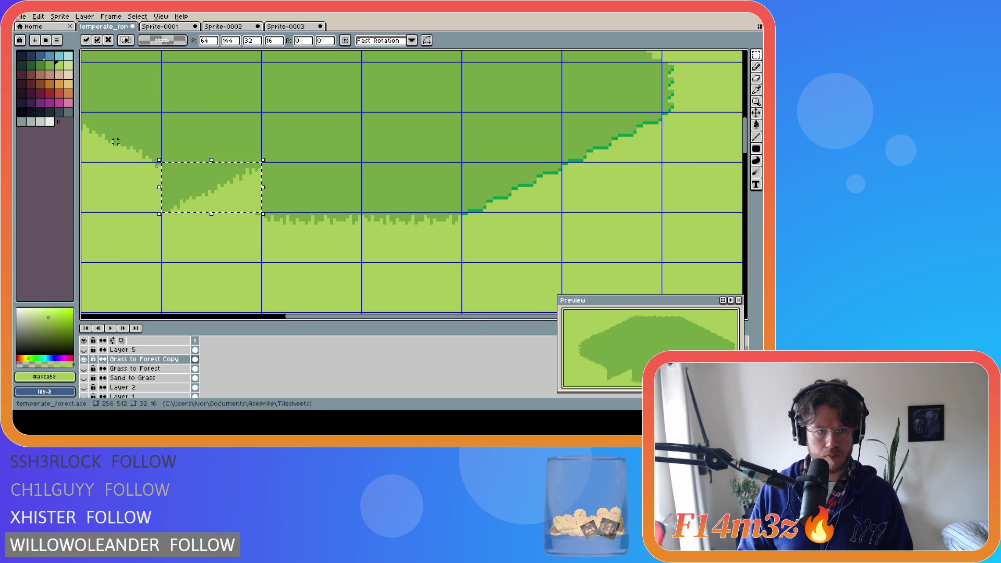
left_click_drag(252, 201, 523, 194)
key("ctrl+z")
key("ctrl+z")
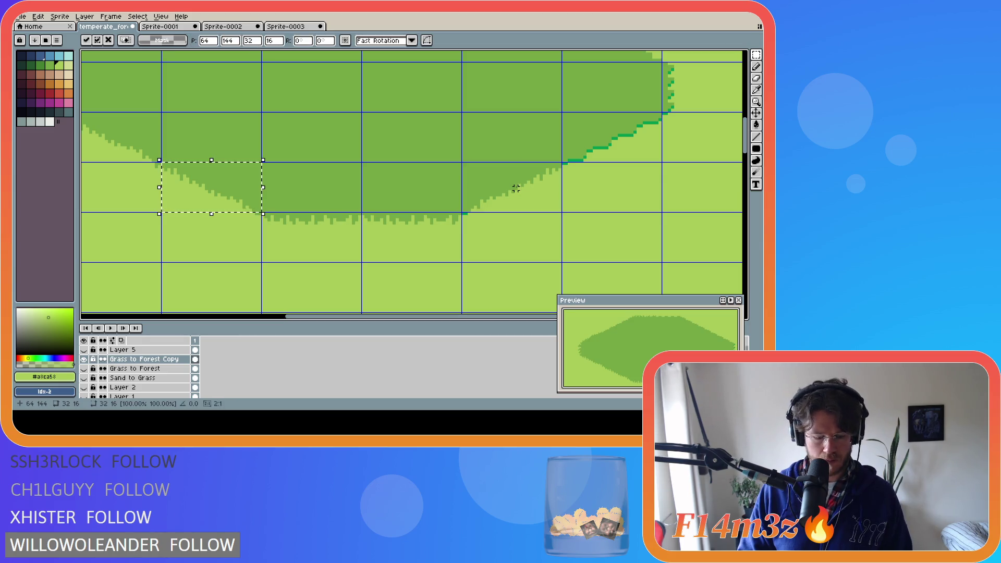
left_click_drag(215, 190, 614, 140)
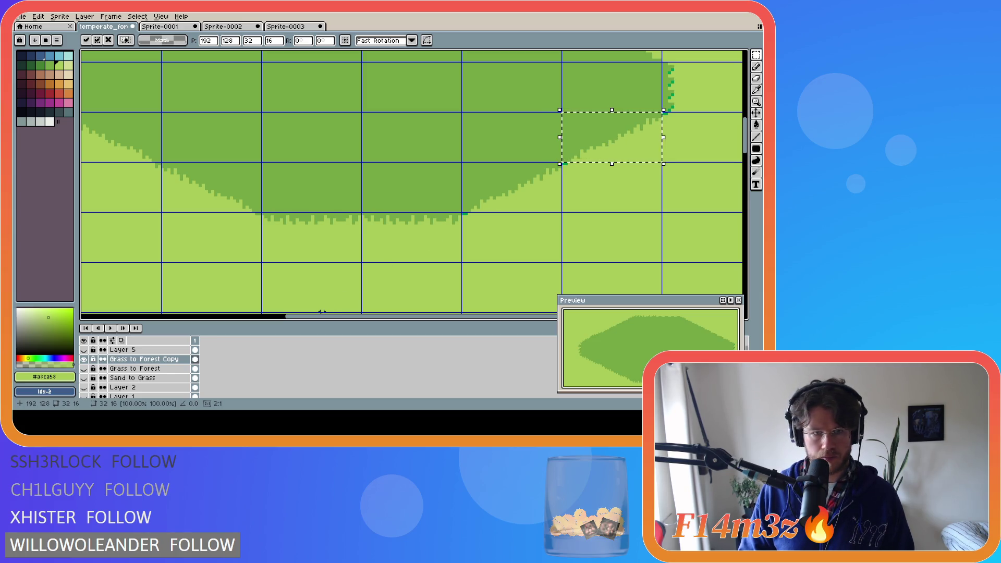
left_click_drag(330, 321, 284, 323)
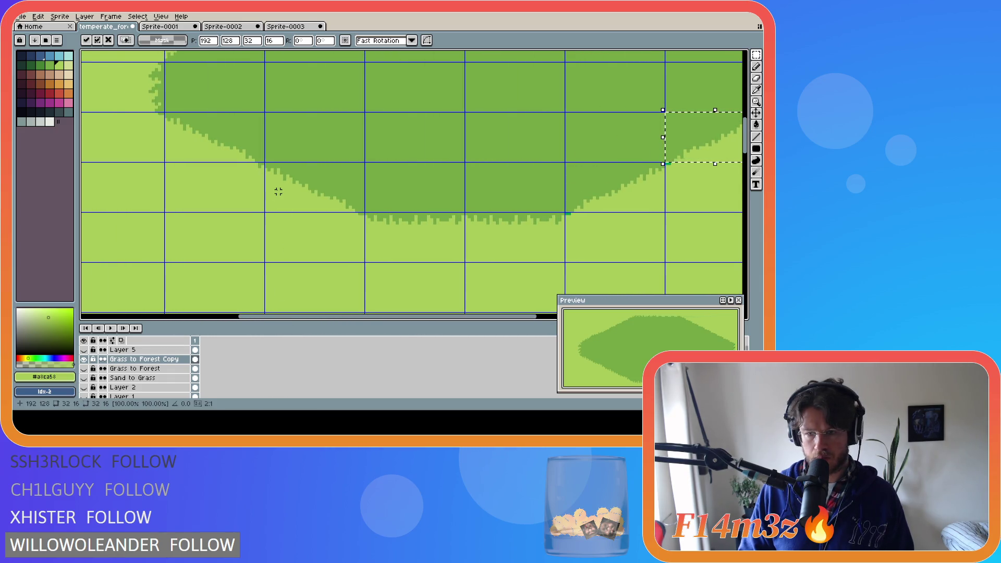
key("b")
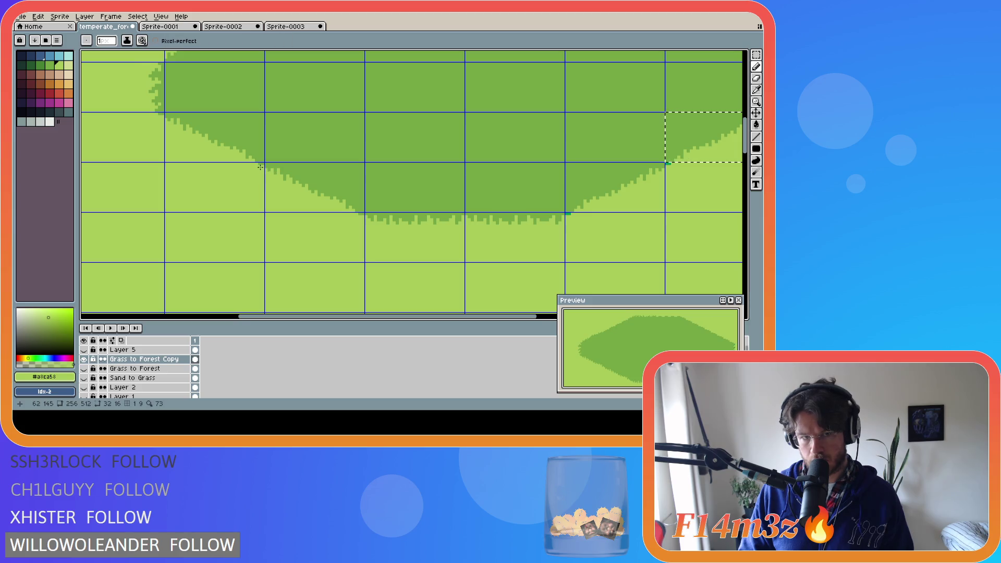
Step: Sample the grass colour, clear the right-edge selection to commit the tile, and return to the Pencil
key("alt")
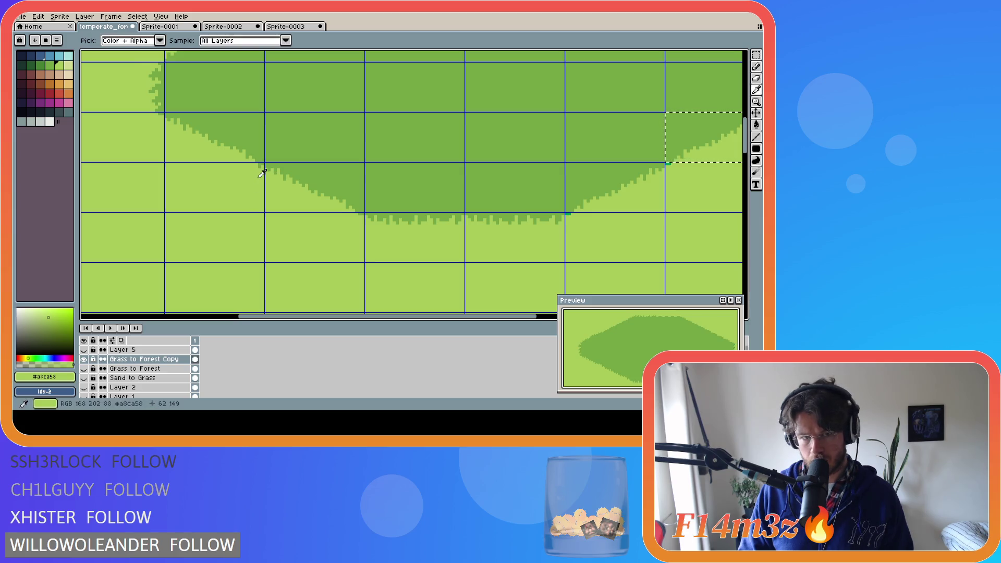
left_click(260, 166)
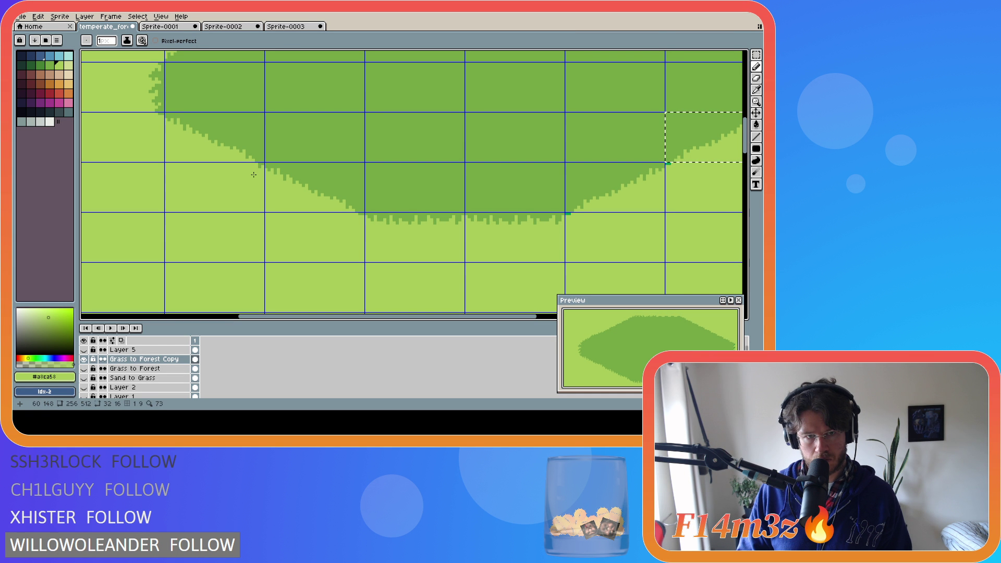
key("m")
key("ctrl+d")
key("b")
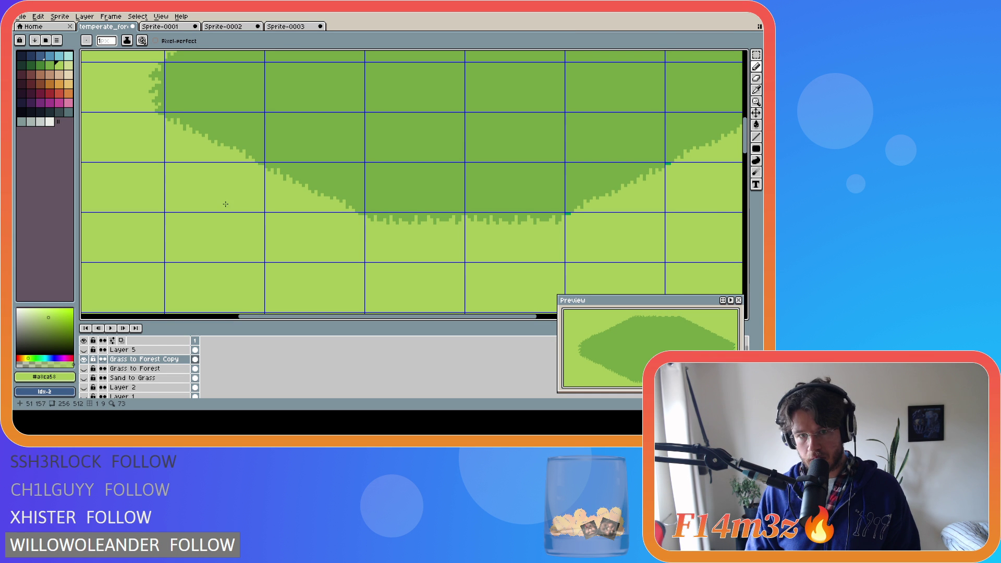
left_click_drag(420, 316, 495, 316)
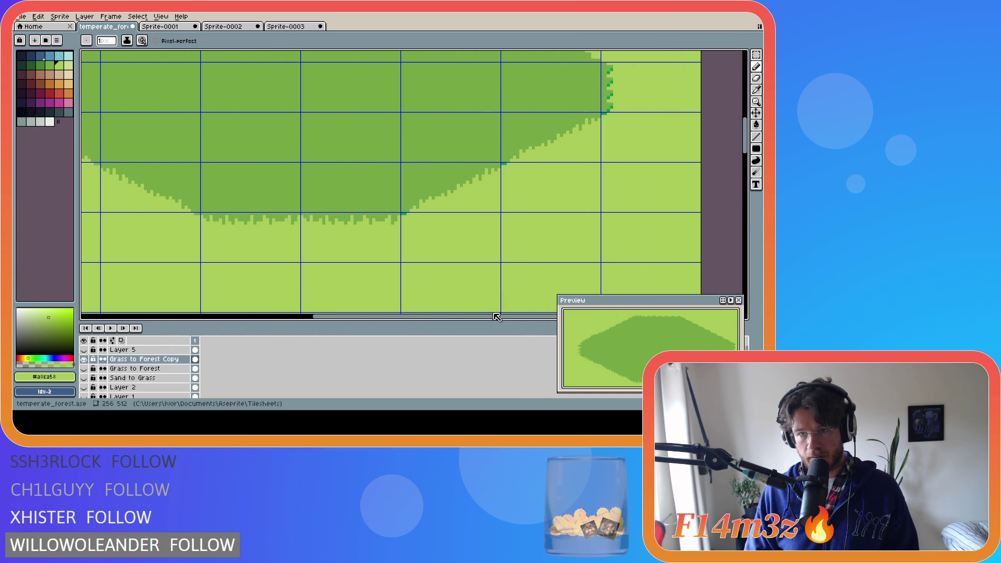
Step: Set the drawing colour to dark forest green and marquee-select the tile at the blob's left tip
left_click(502, 162, "alt")
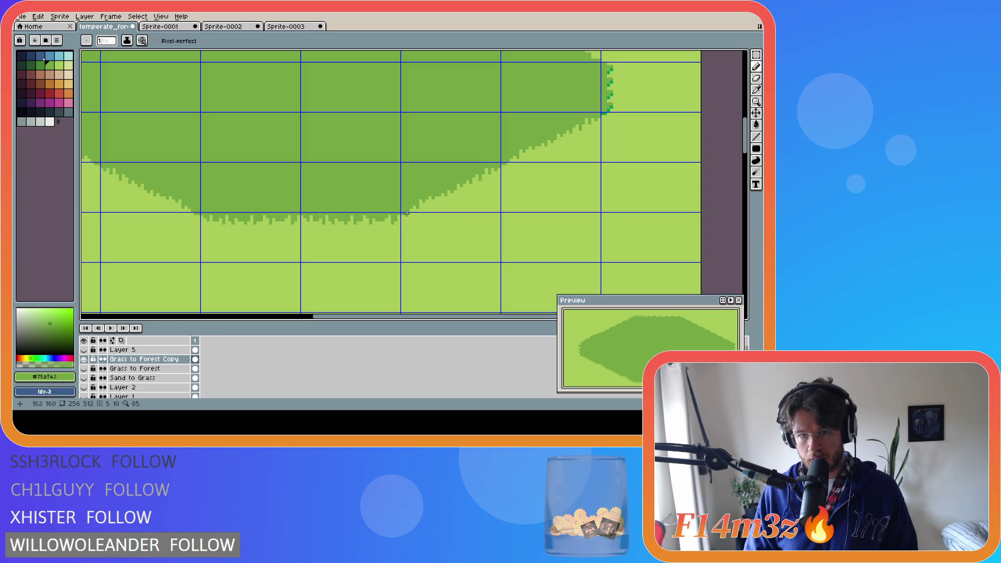
scroll(602, 116, "up", 1)
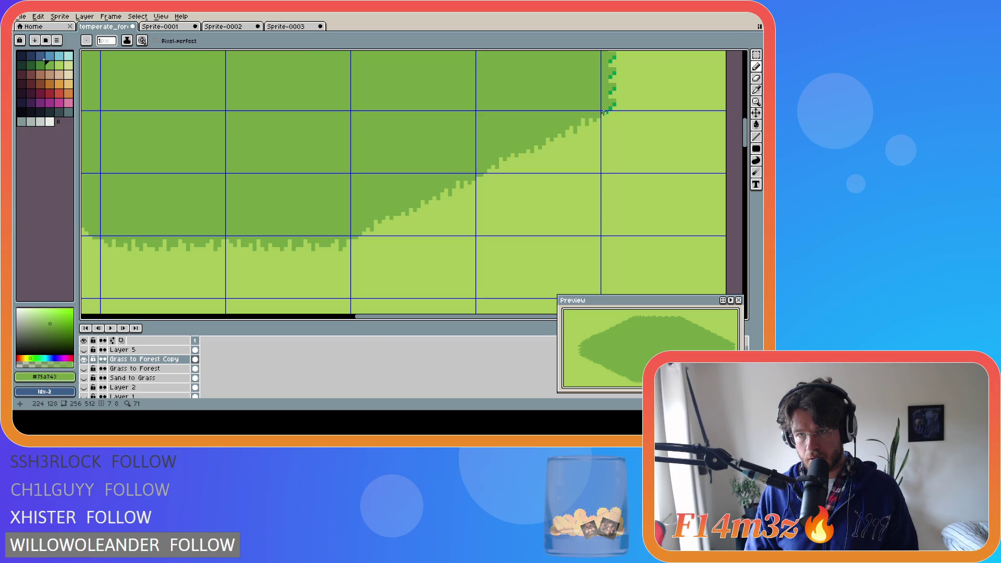
left_click_drag(485, 322, 390, 324)
left_click_drag(743, 153, 743, 131)
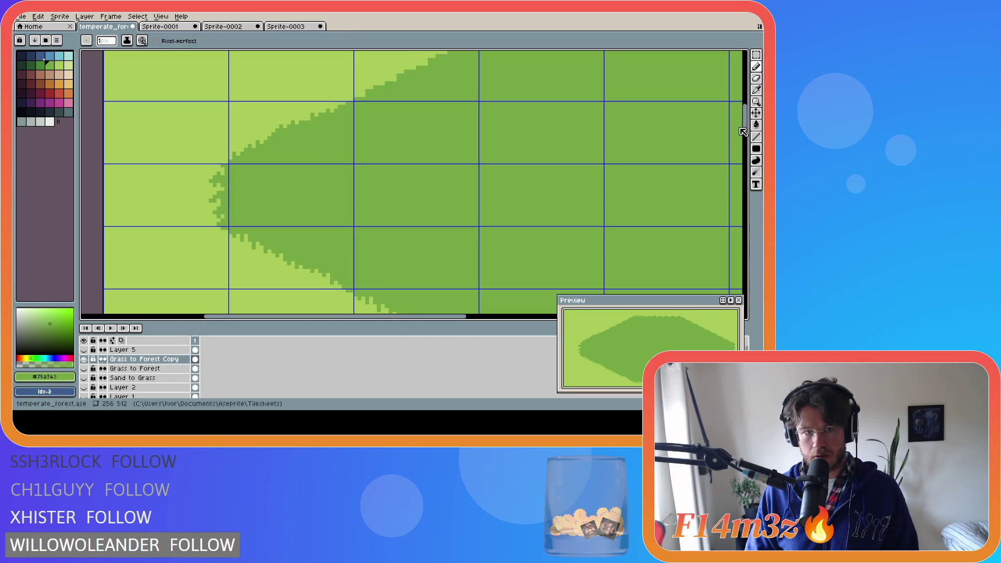
key("m")
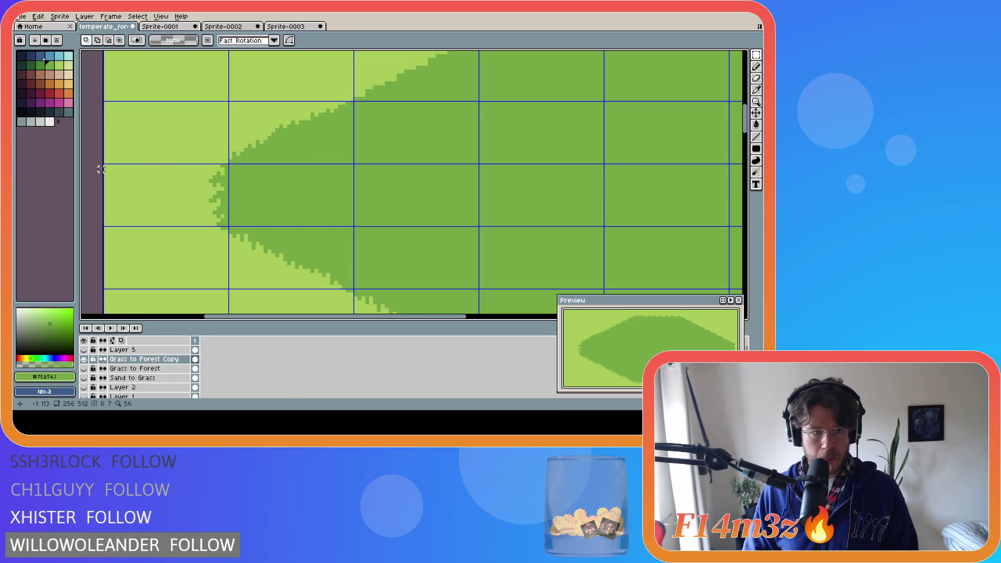
left_click_drag(103, 163, 229, 227)
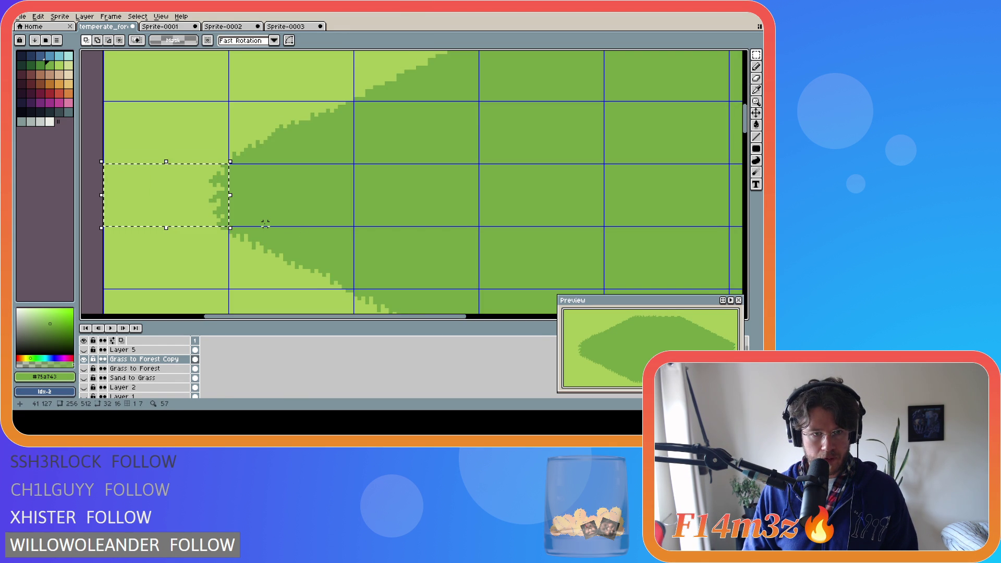
scroll(265, 223, "down", 4)
scroll(333, 248, "up", 2)
Step: Carry copies of the left tip tile to the blob's right end, dropping them there, and re-mark the left tip
left_click_drag(334, 242, 645, 238)
left_click_drag(475, 319, 601, 319)
left_click_drag(389, 234, 609, 241)
left_click(703, 236)
key("ctrl+v")
left_click(687, 238)
left_click_drag(131, 210, 92, 250)
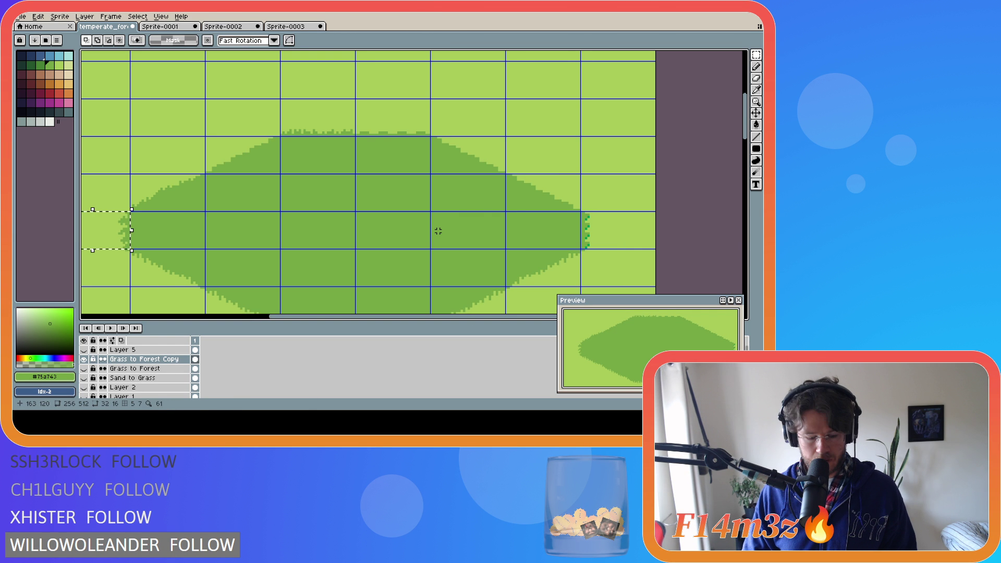
Step: Paste the copied left tip tile at the blob's right end, nudged one pixel right
key("ctrl+c")
key("ctrl+v")
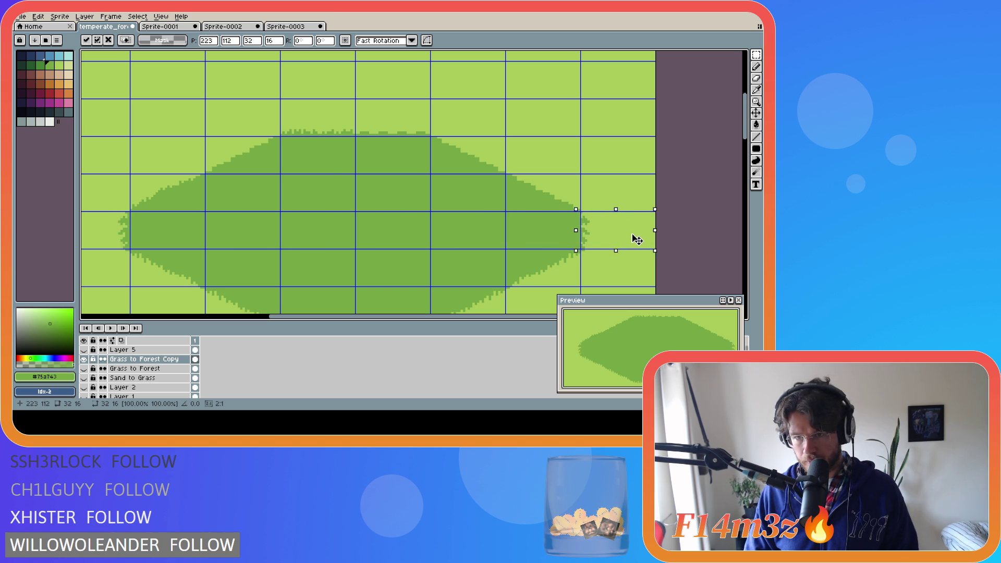
key("Right")
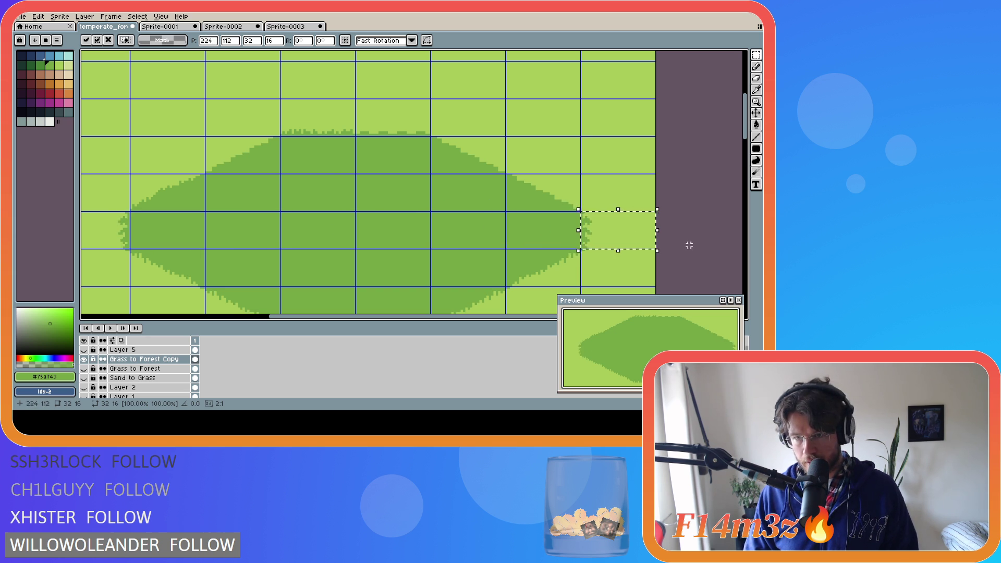
left_click(688, 245)
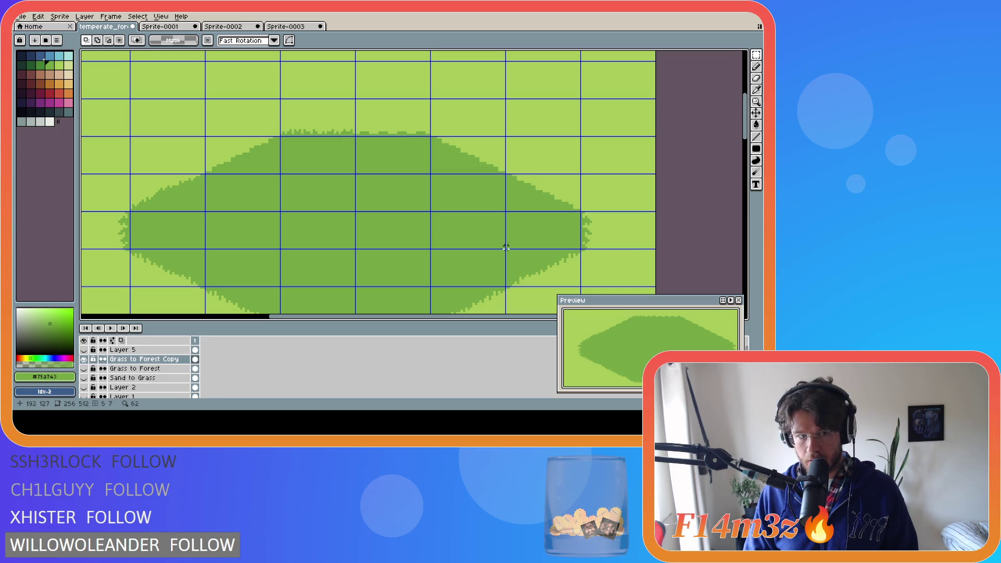
Step: Move a copy of the upper-left slope tile up and to the right along the blob's edge
left_click(131, 174)
left_click_drag(130, 174, 204, 210)
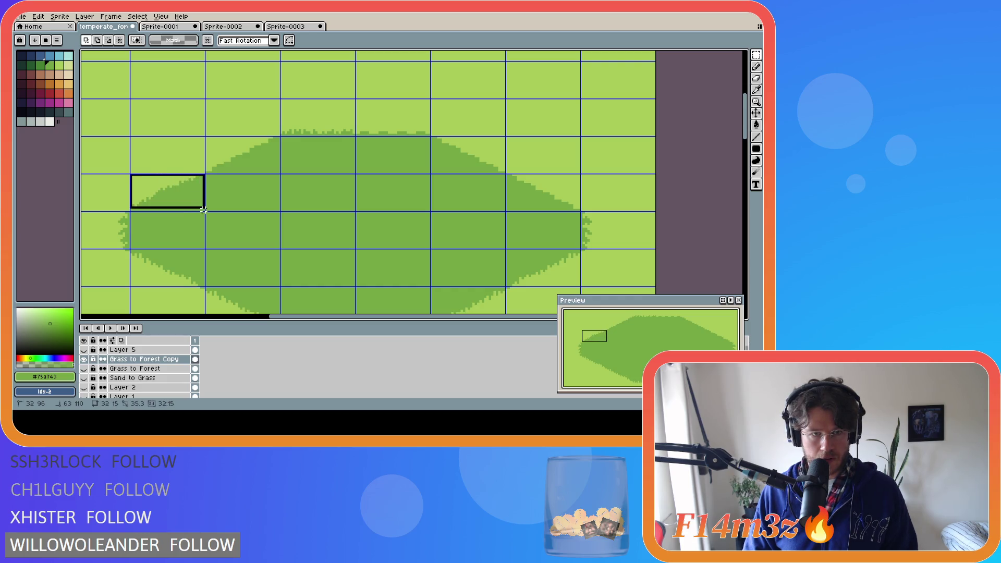
mouse_move(203, 208)
left_mouse_down()
mouse_move(192, 178)
mouse_move(220, 162)
left_mouse_up()
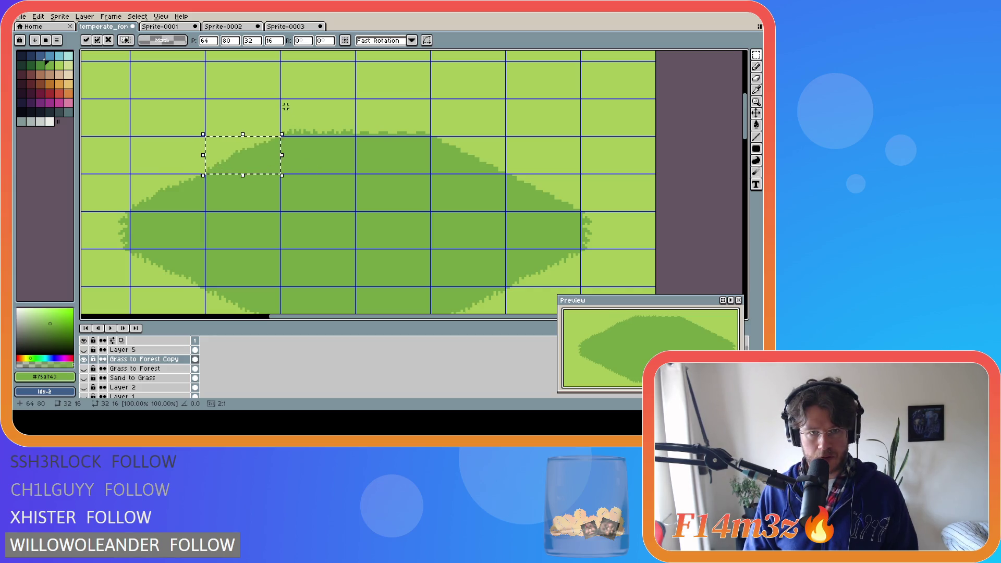
mouse_move(281, 99)
left_mouse_down()
mouse_move(357, 138)
mouse_move(395, 125)
left_mouse_up()
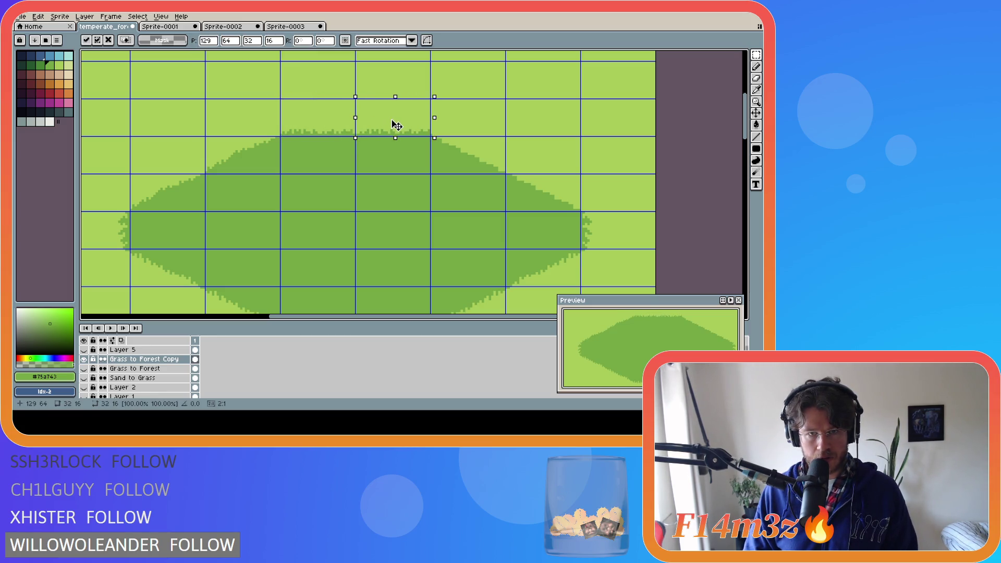
key("ctrl+d")
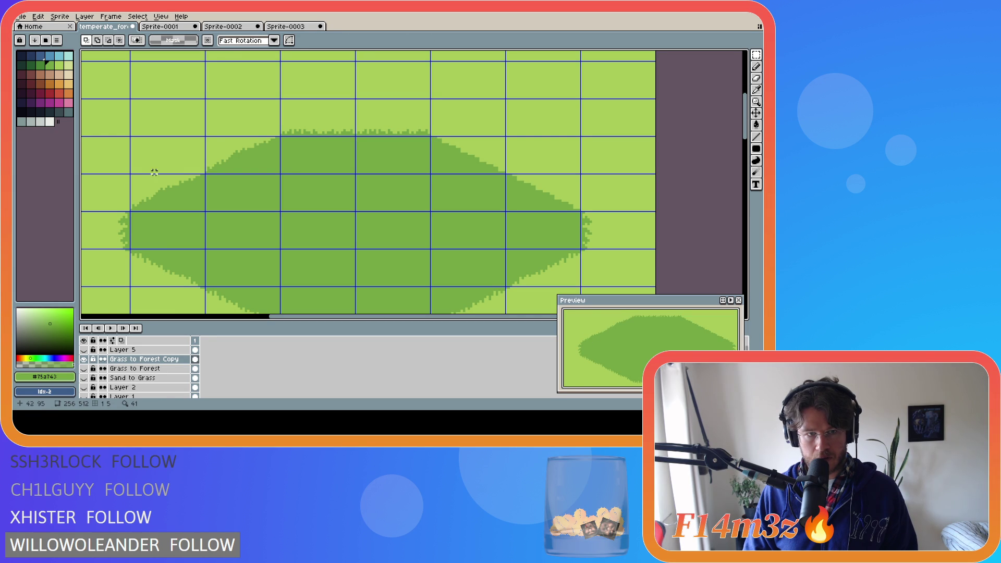
Step: Mirror a piece of the upper-left slope horizontally and drop it onto the blob's upper-right slope
mouse_move(133, 209)
left_mouse_down()
mouse_move(159, 184)
mouse_move(281, 139)
left_mouse_up()
key("shift+h")
left_click_drag(197, 169, 479, 191)
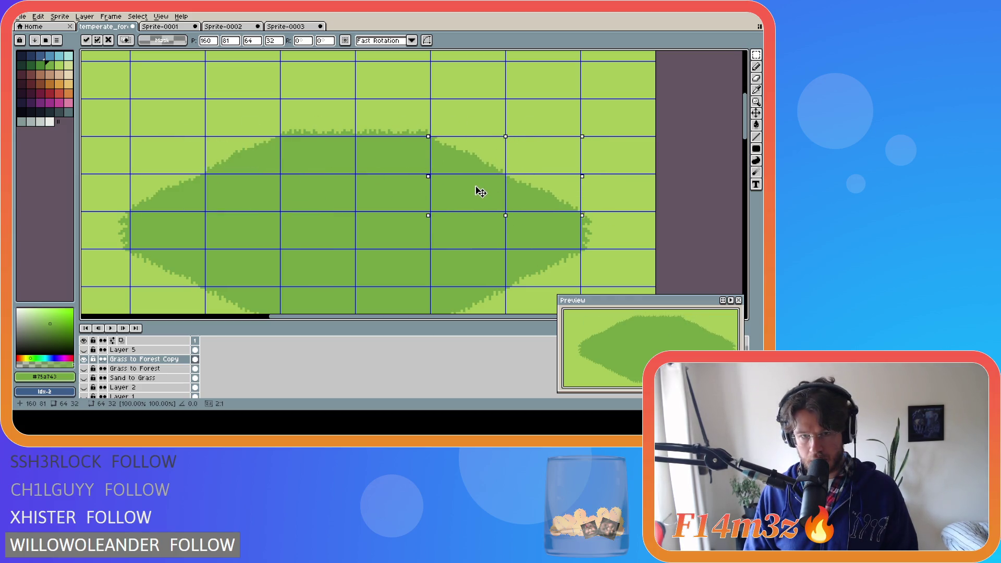
left_click(611, 183)
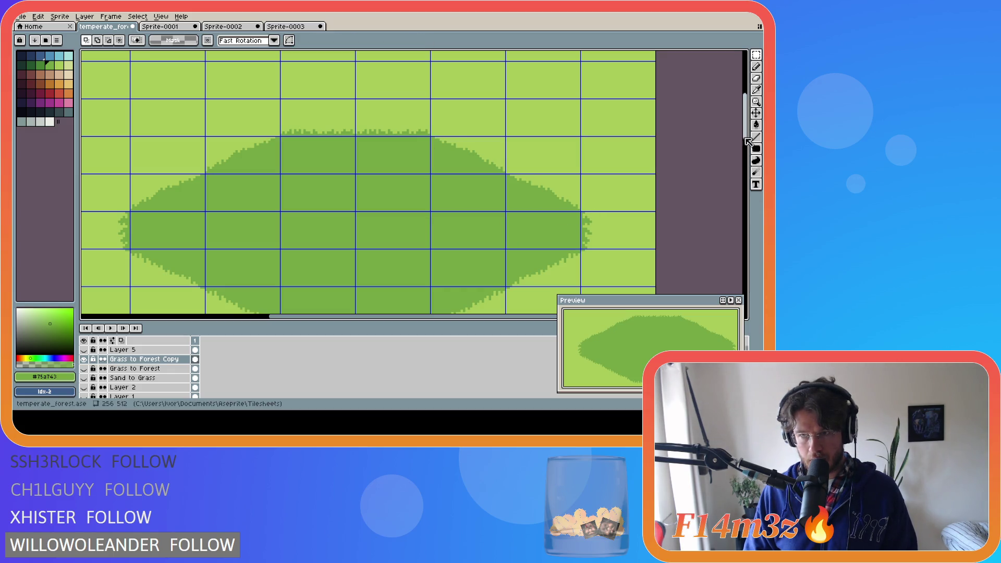
left_click_drag(747, 139, 747, 183)
scroll(432, 239, "down", 1)
scroll(432, 240, "down", 1)
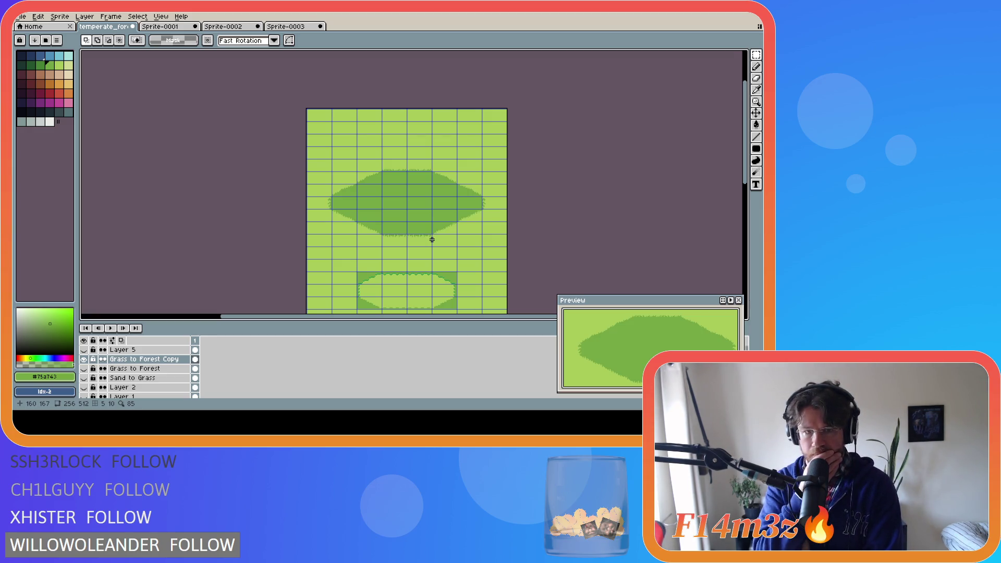
scroll(341, 203, "up", 4)
Step: Sample the light-green grass and paint over the stray dark-green pixels at the blob's left tip
key("i")
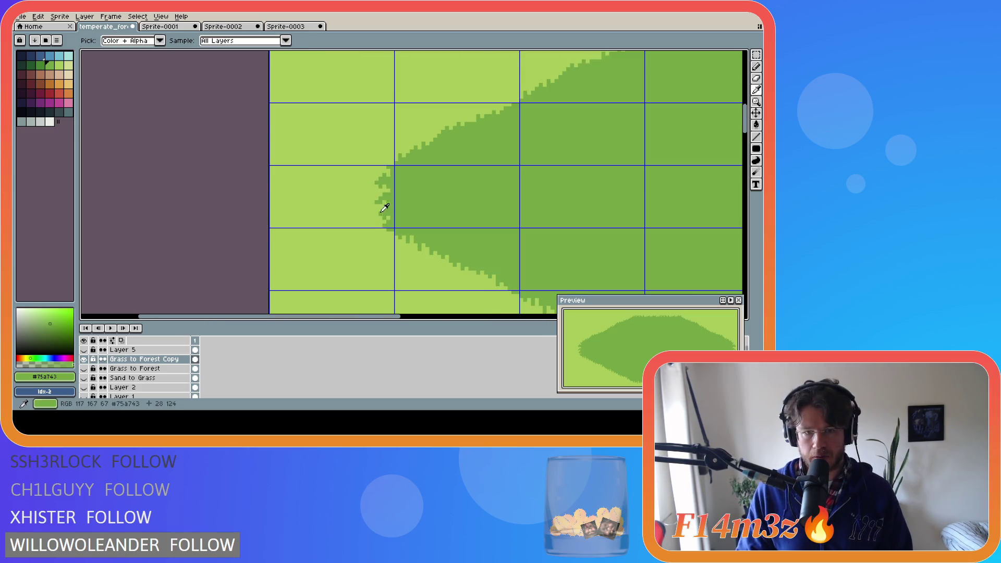
left_click(381, 209)
key("b")
left_click(375, 188)
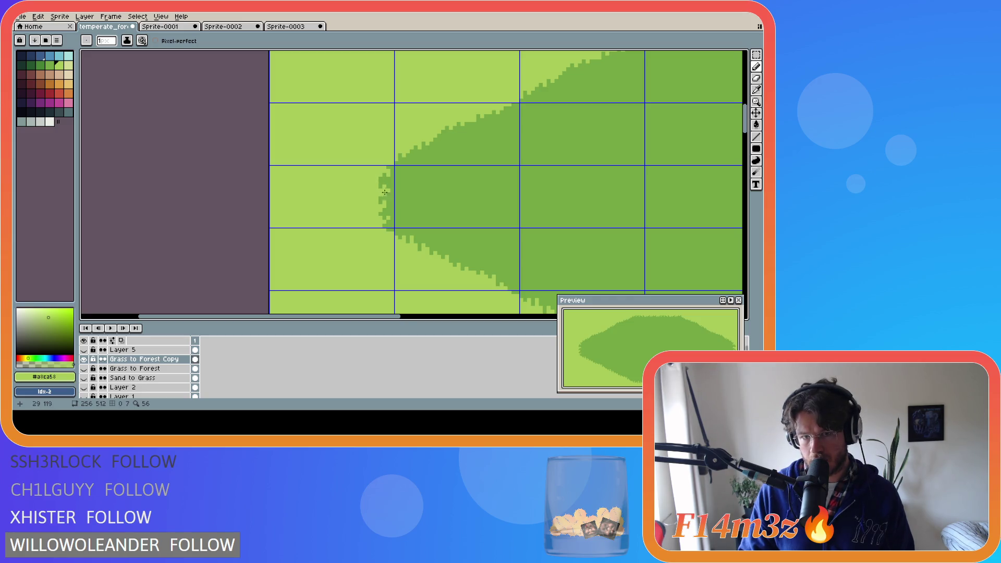
left_click(381, 184)
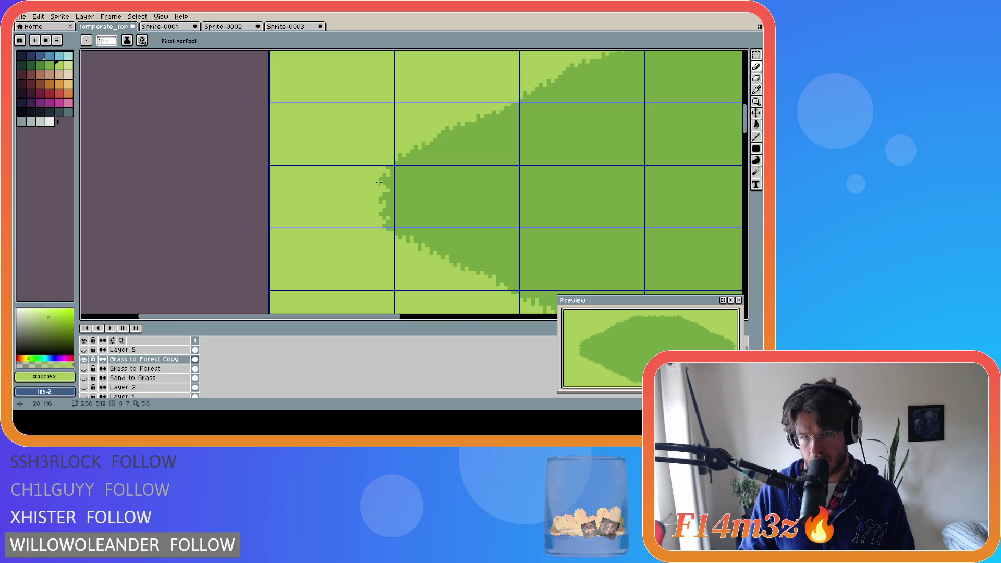